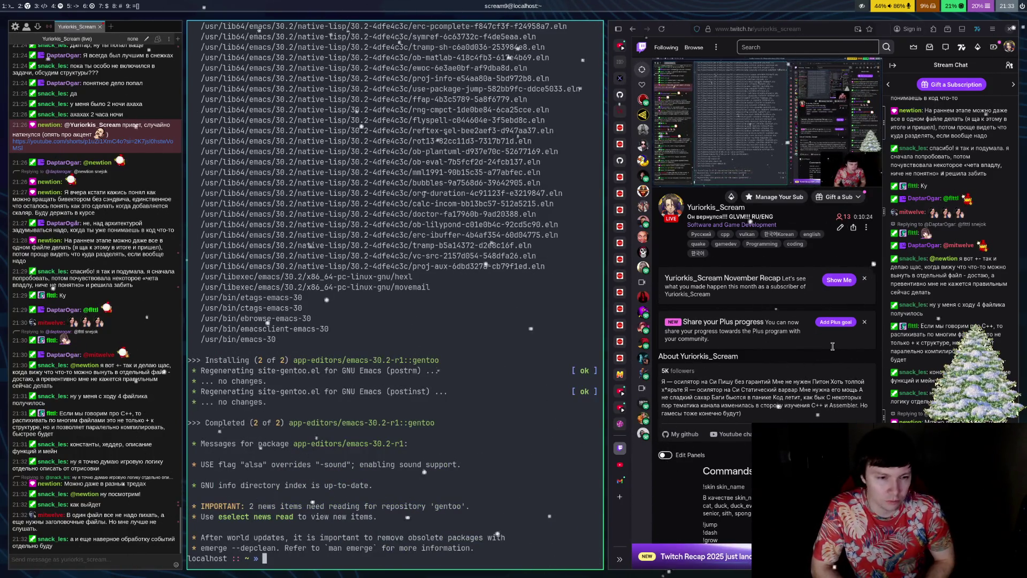
Step: Run 'sudo emerge --ask --depclean' and confirm unmerging dev-lang/rust-bin 1.89.0
type("we")
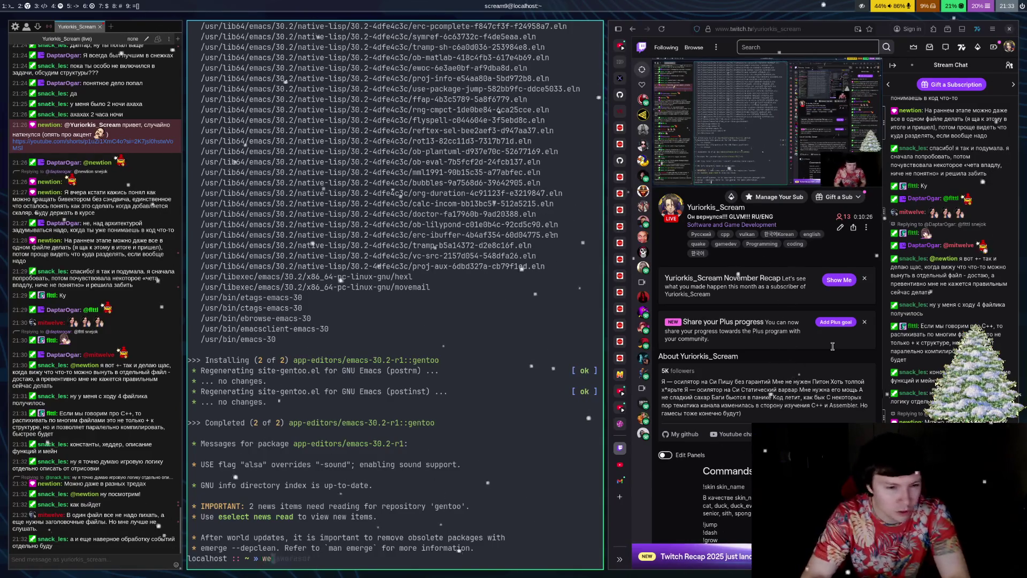
type("er")
key("BackSpace")
key("BackSpace")
key("BackSpace")
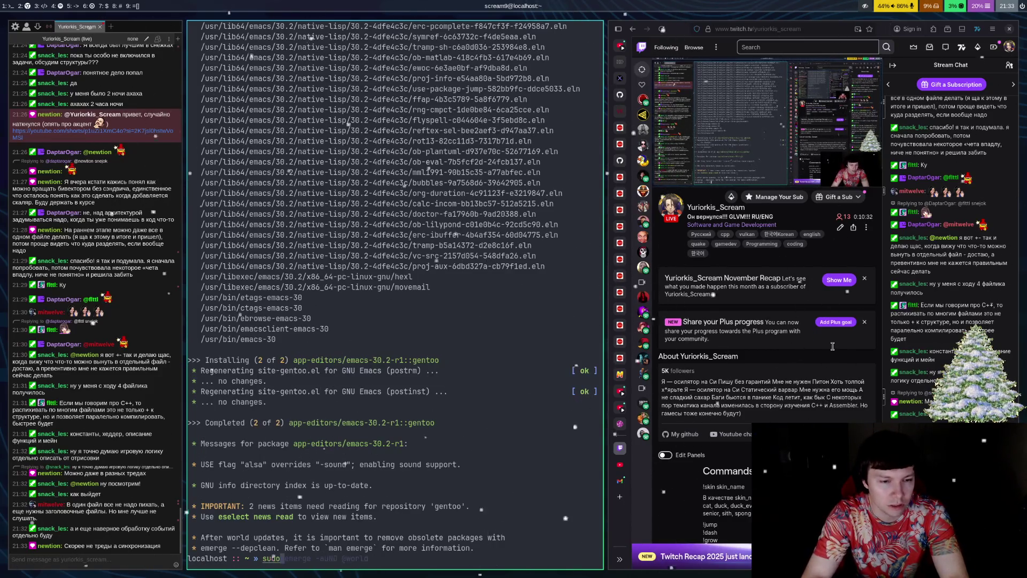
type("eme")
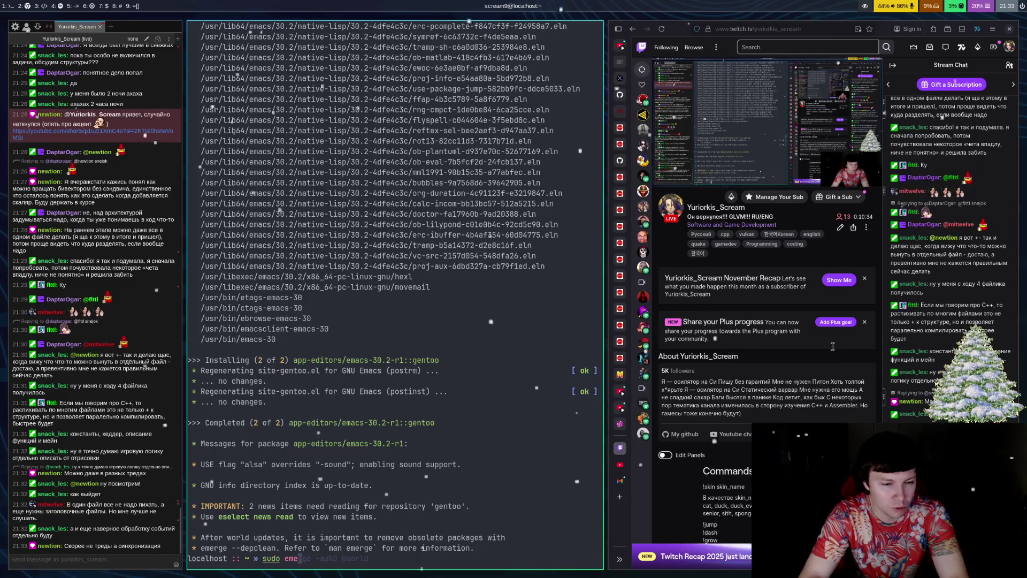
key("BackSpace")
key("BackSpace")
key("BackSpace")
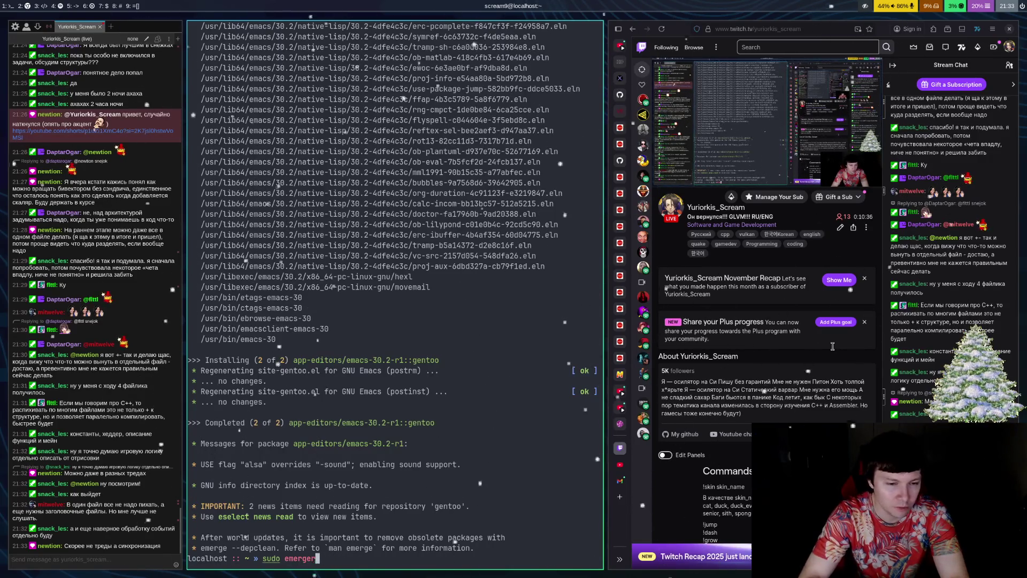
type("--ask --depclean")
key("Return")
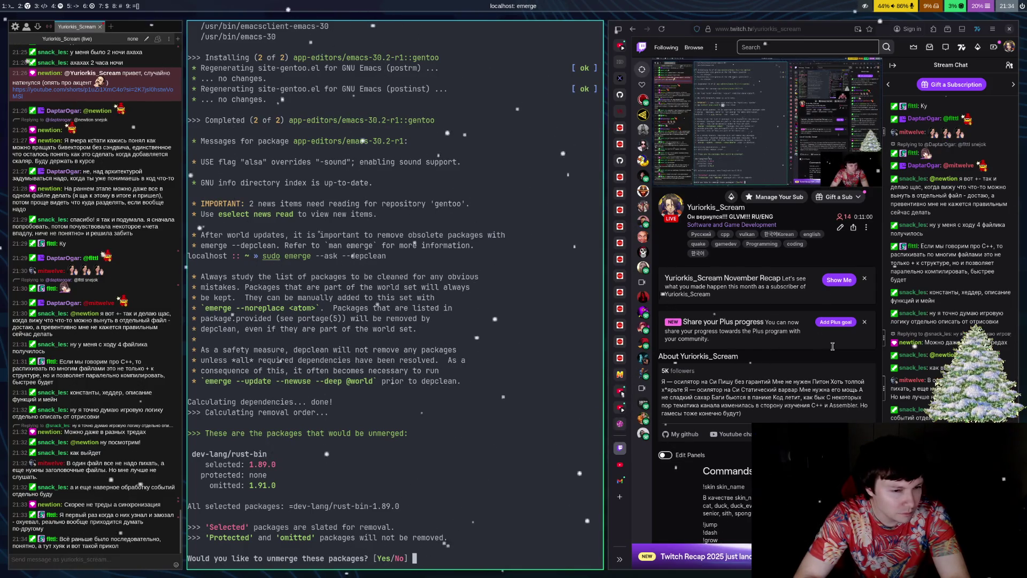
key("Return")
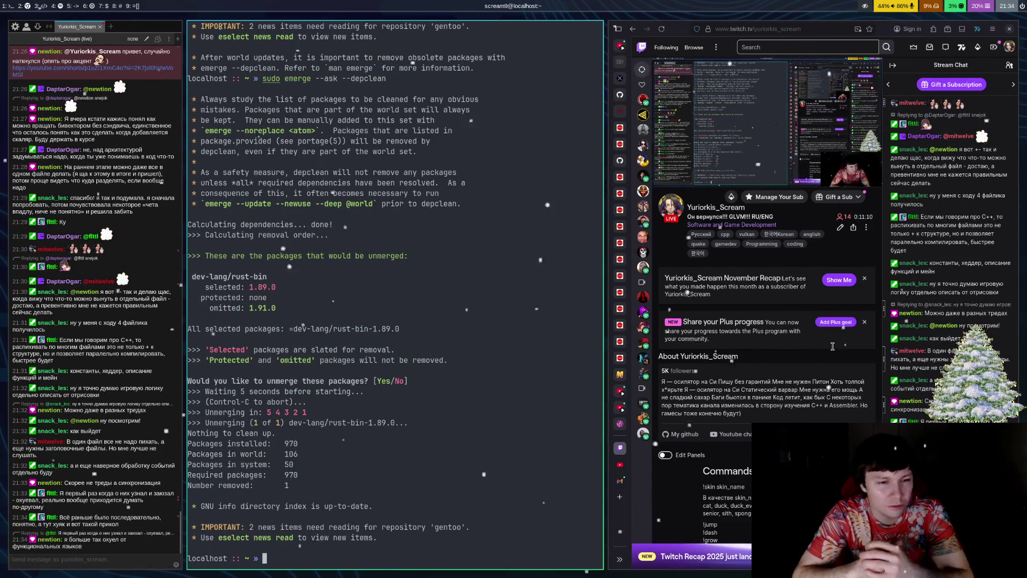
Step: Close the terminal and launch Emacs from dmenu as the master window
key("ctrl+d")
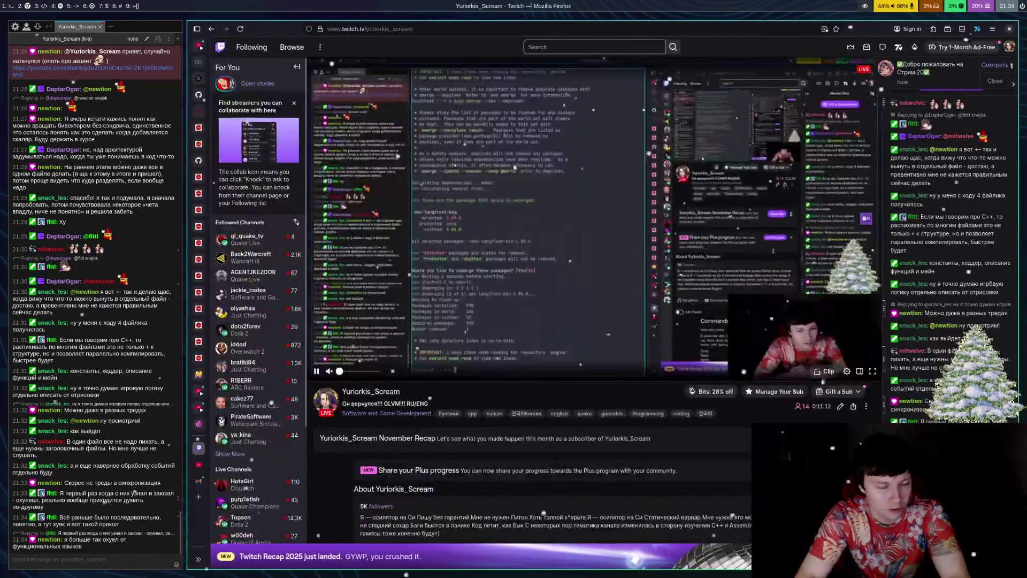
key("super+p")
type("emacs")
key("Return")
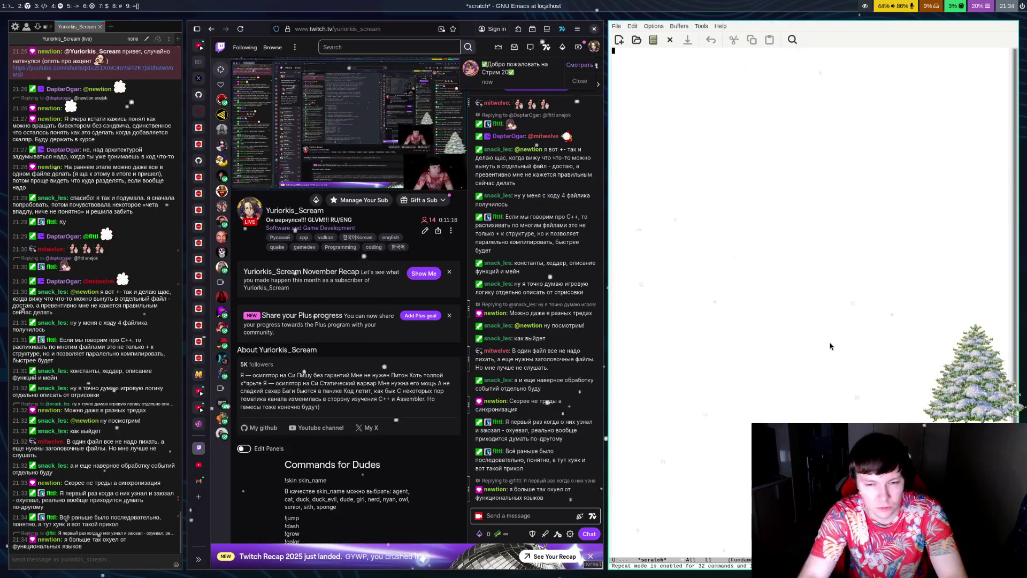
key("super+Return")
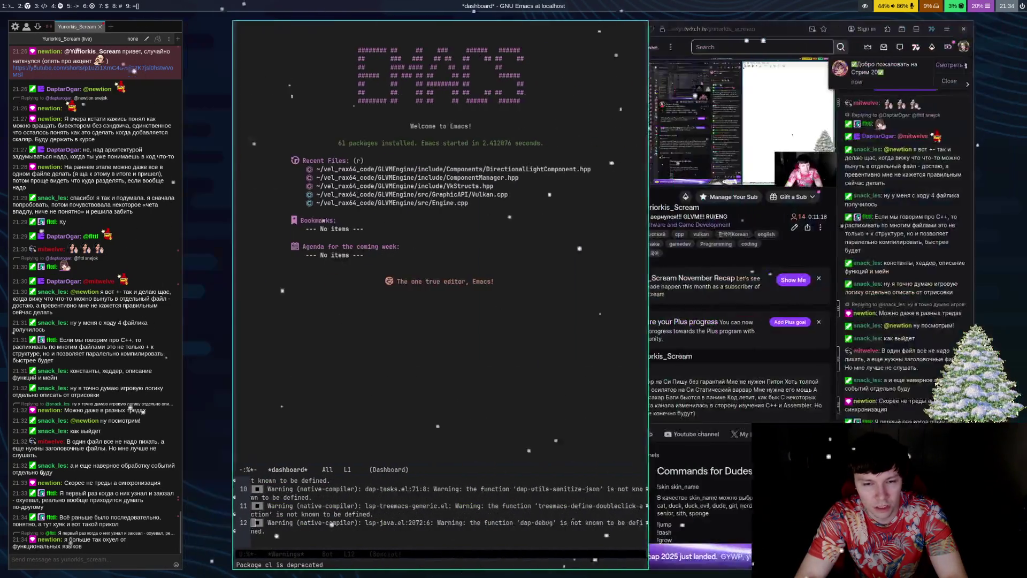
Step: Open Vulkan.cpp from the dashboard's Recent Files and close the *Warnings* window so it fills Emacs
key("r")
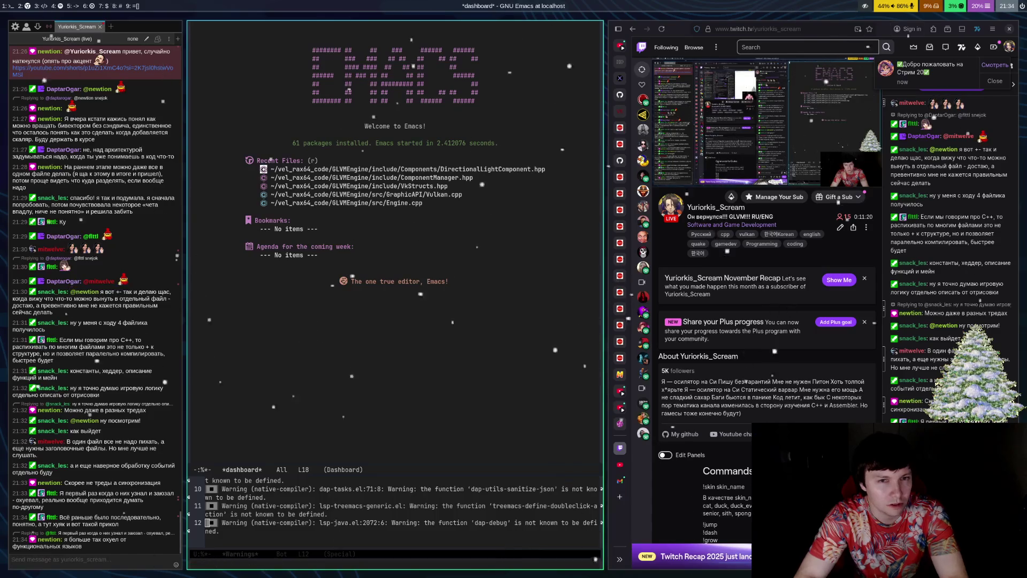
key("Down")
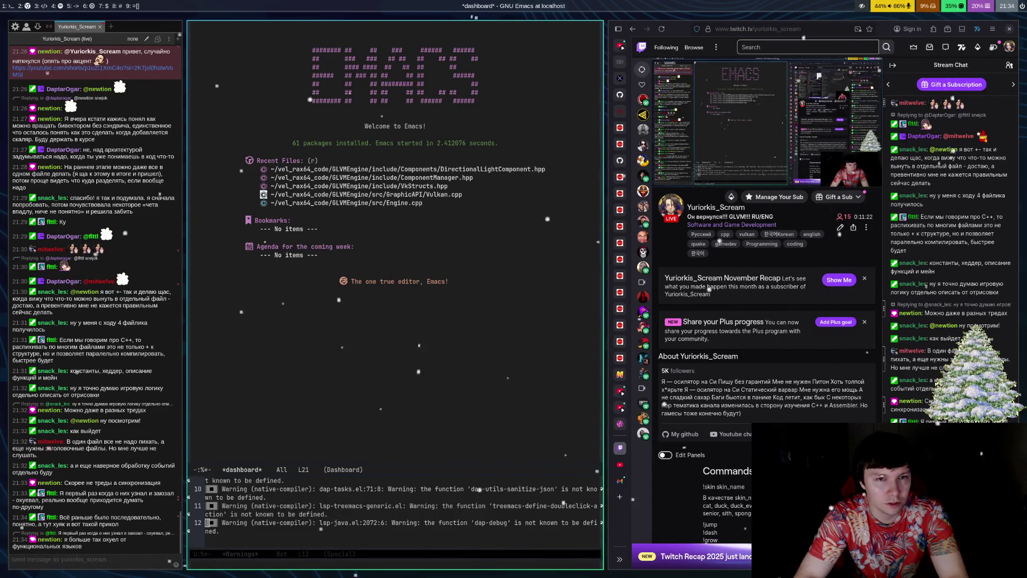
key("Return")
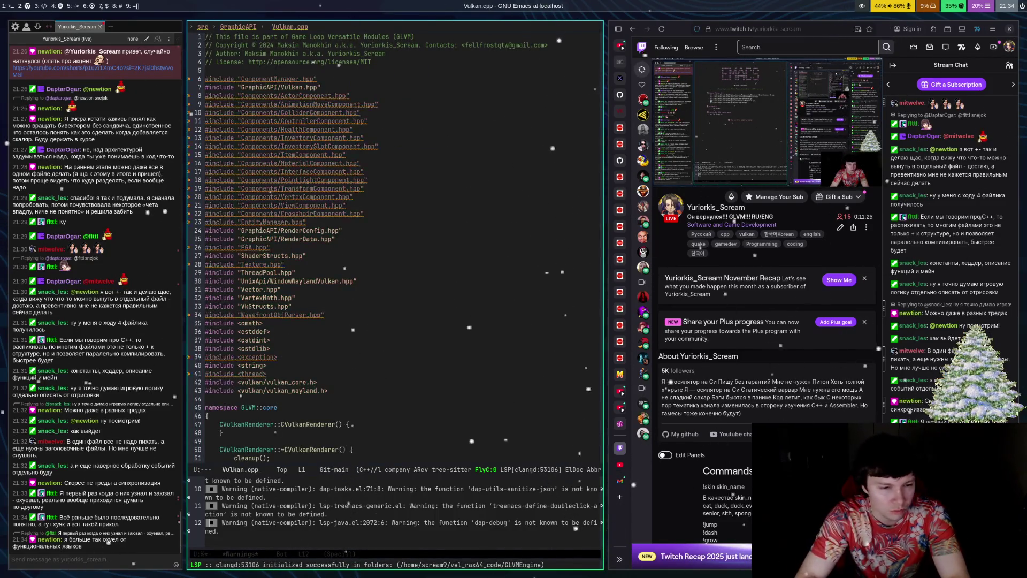
key("ctrl+x")
key("1")
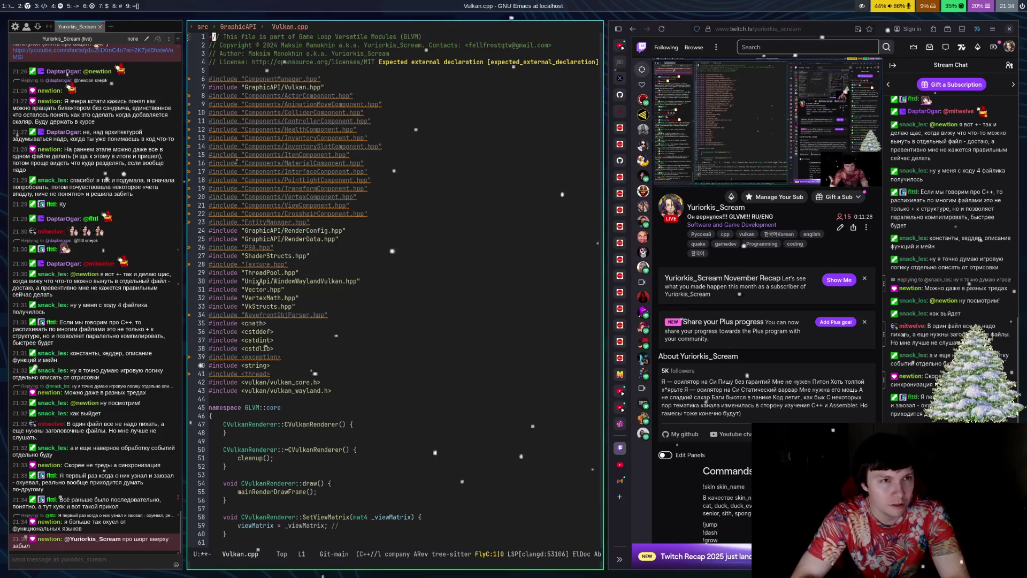
key("super+shift+Left")
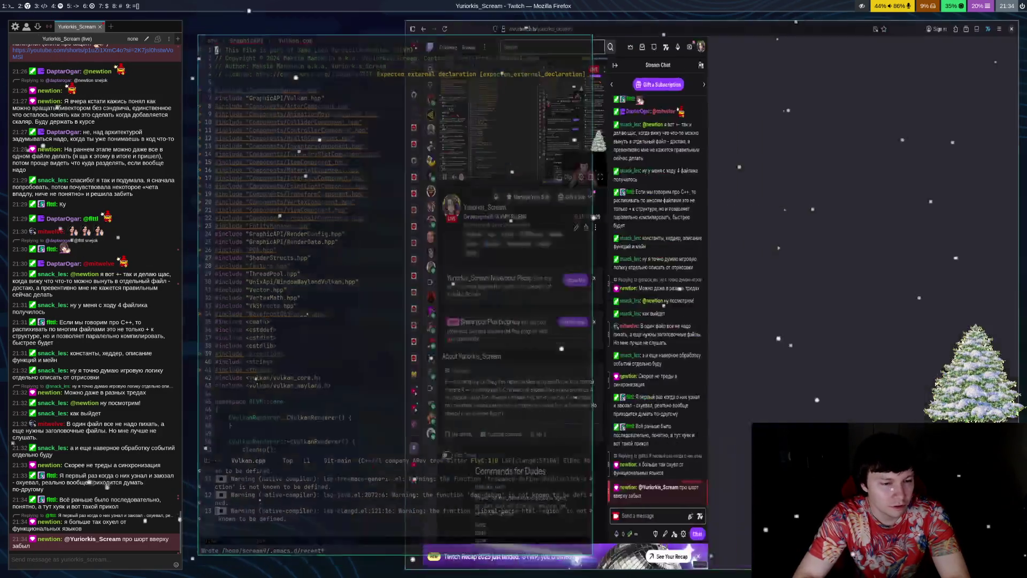
Step: Open Google in a new tab with Tridactyl and search for 'chatgpt'
type("tgoo")
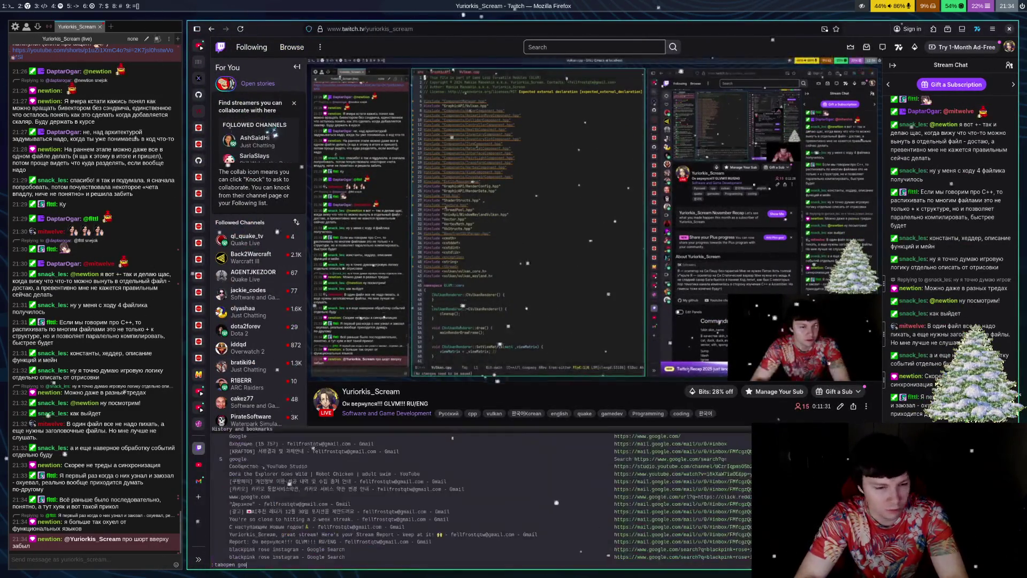
key("Tab")
key("Return")
type("chatgpt")
key("Return")
Step: Follow the chatgpt.com result, block its storage request, and open the YouTube Short linked in chat
key("f")
key("j")
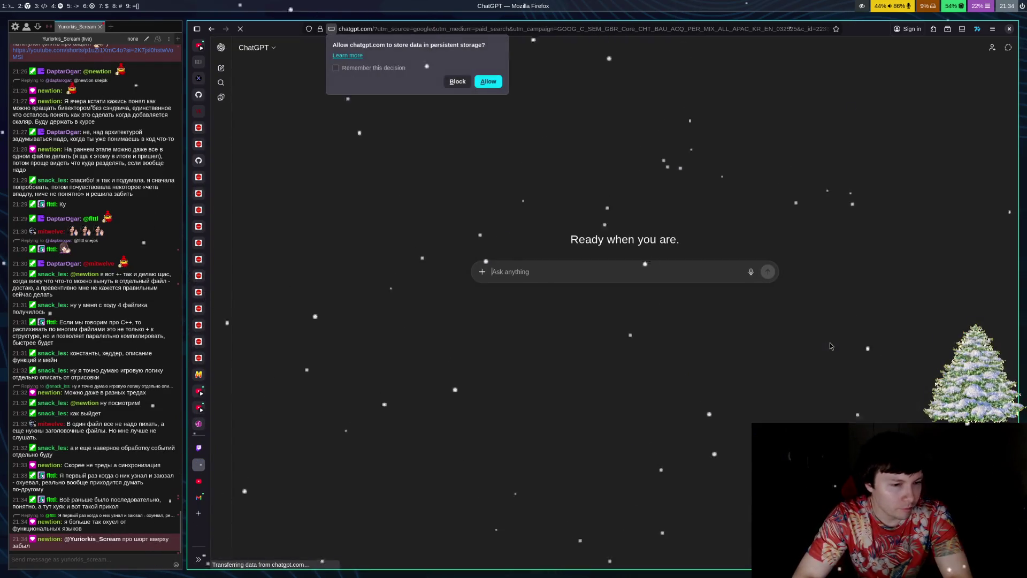
key("Escape")
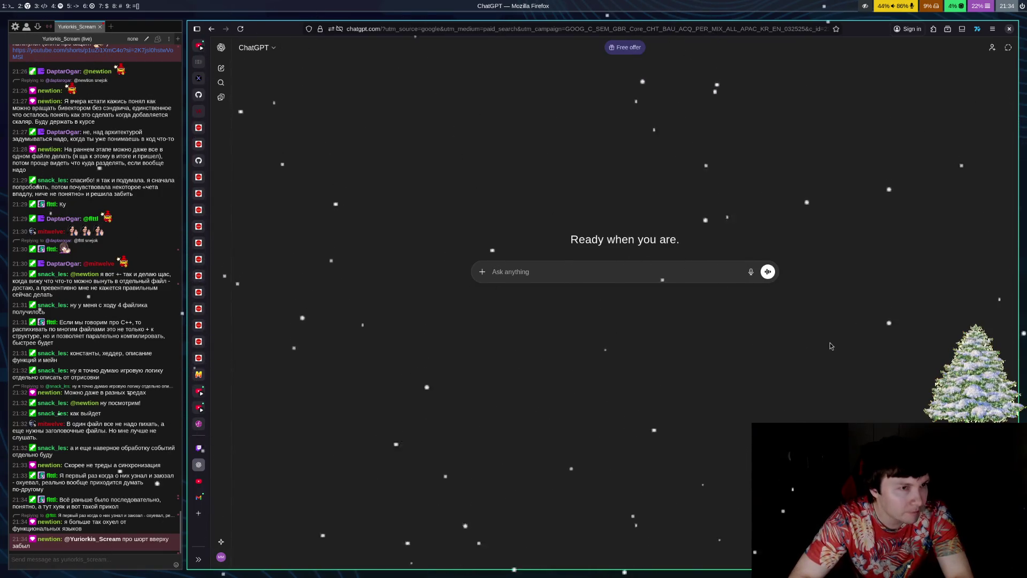
left_click(30, 60)
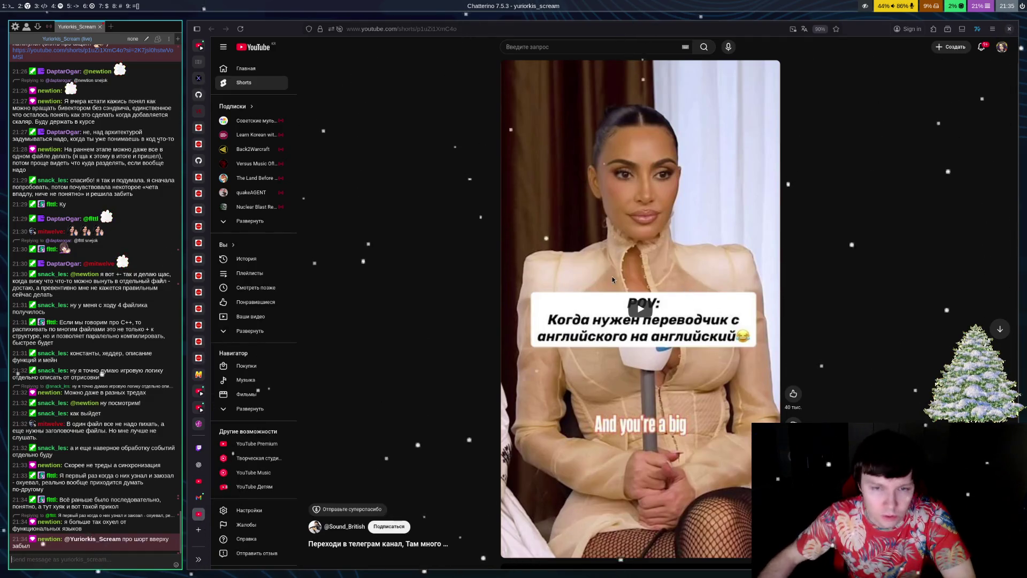
left_click(644, 309)
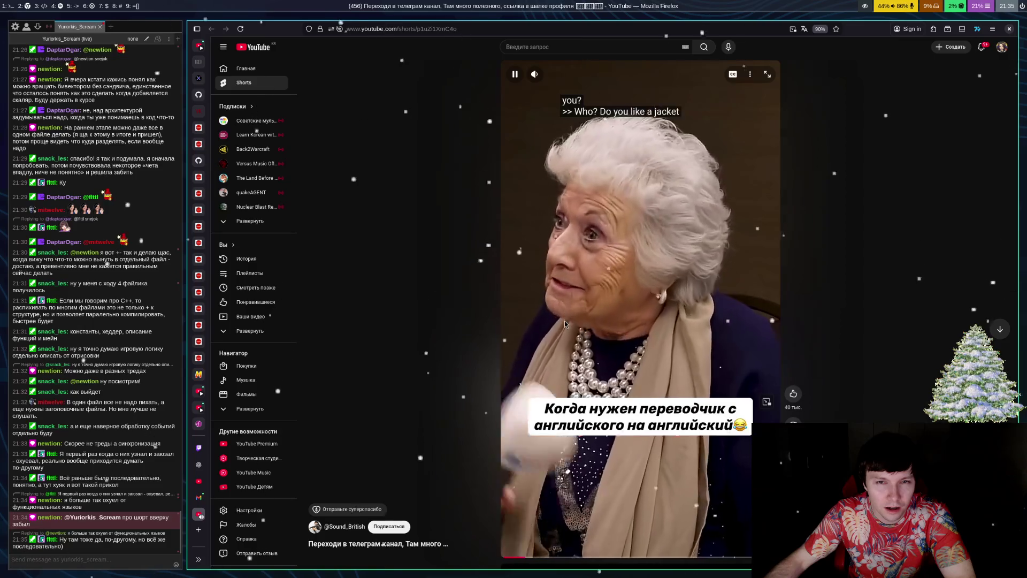
left_click(566, 319)
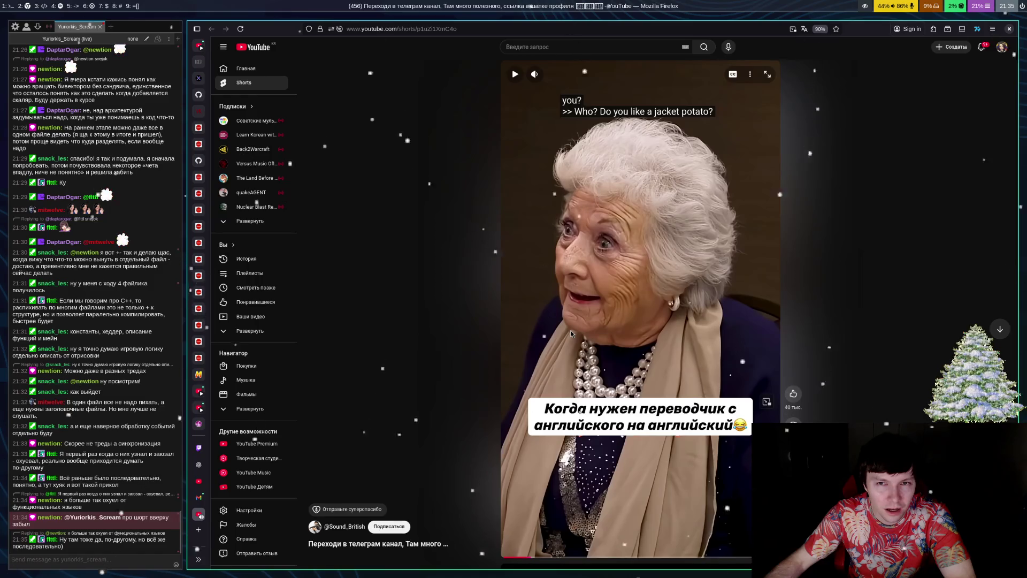
left_click(578, 335)
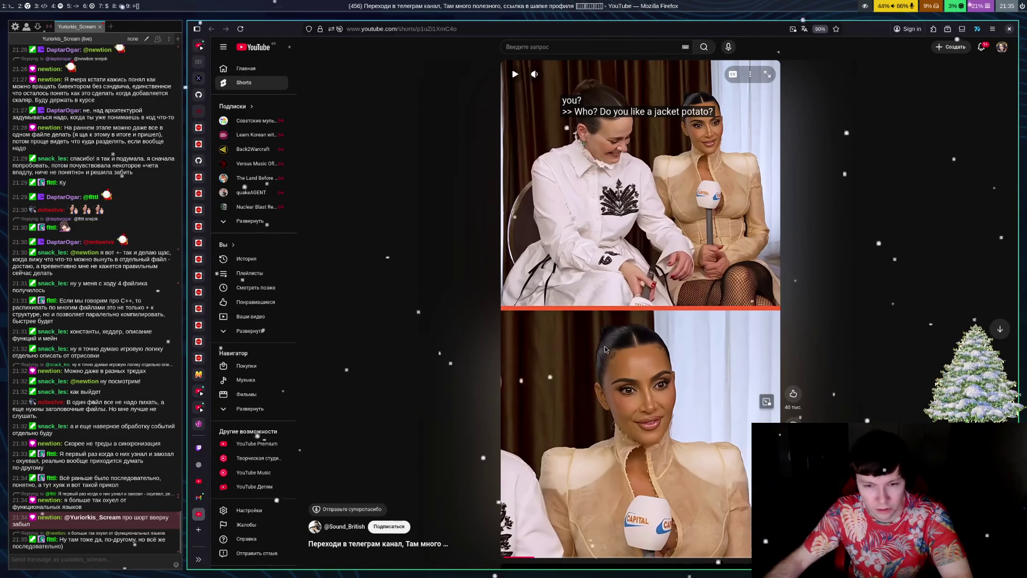
left_click(579, 385)
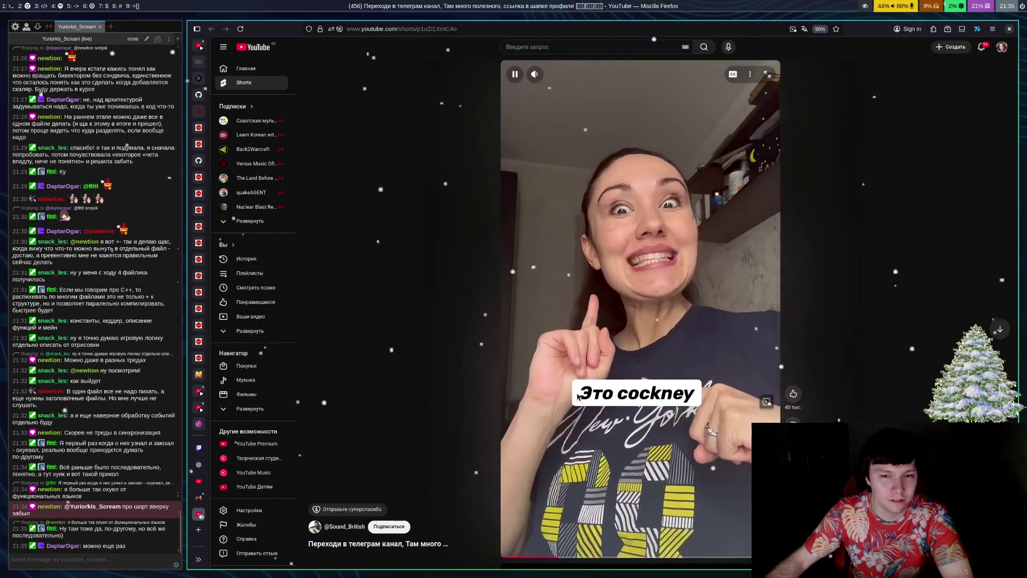
left_click(580, 358)
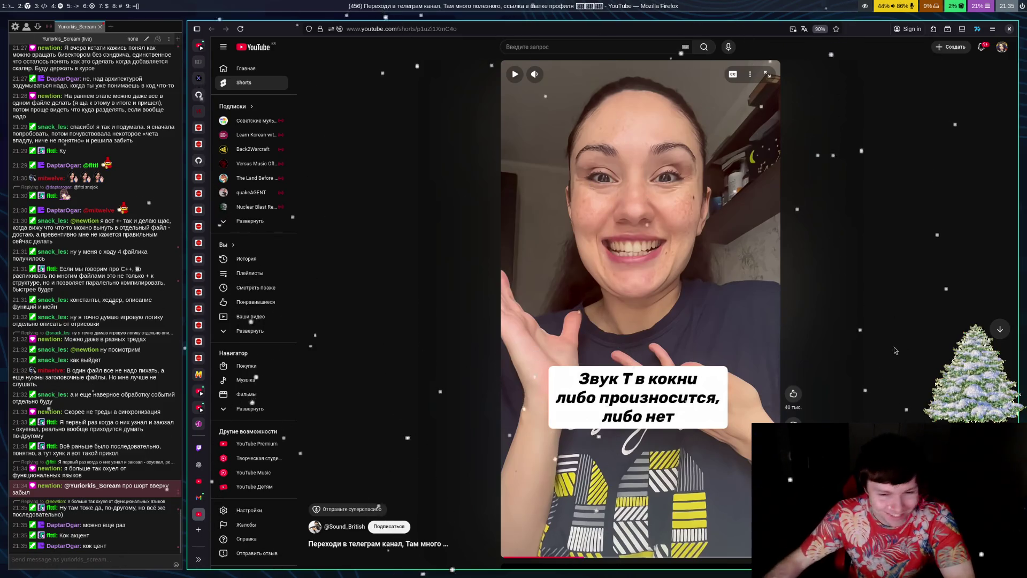
left_click(510, 558)
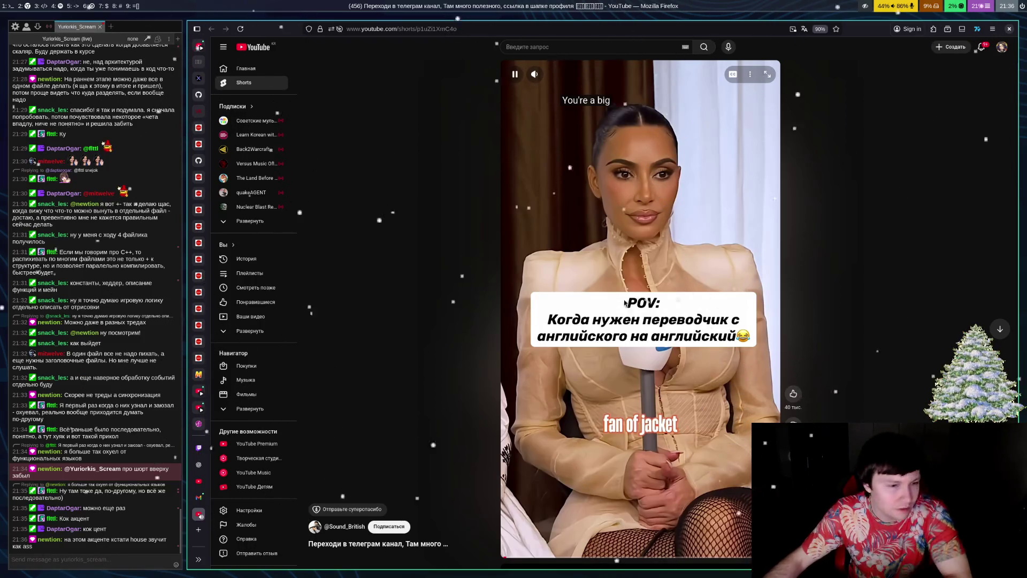
left_click(553, 269)
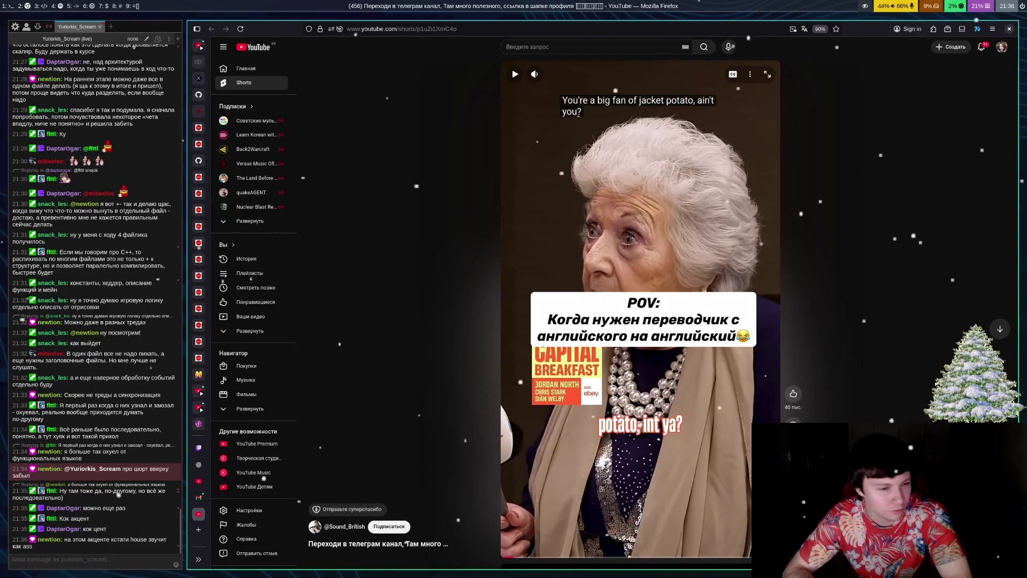
Step: Watch the accent-explainer Short in bursts, pausing at the pota-uh caption and connected speech explanation
key("space")
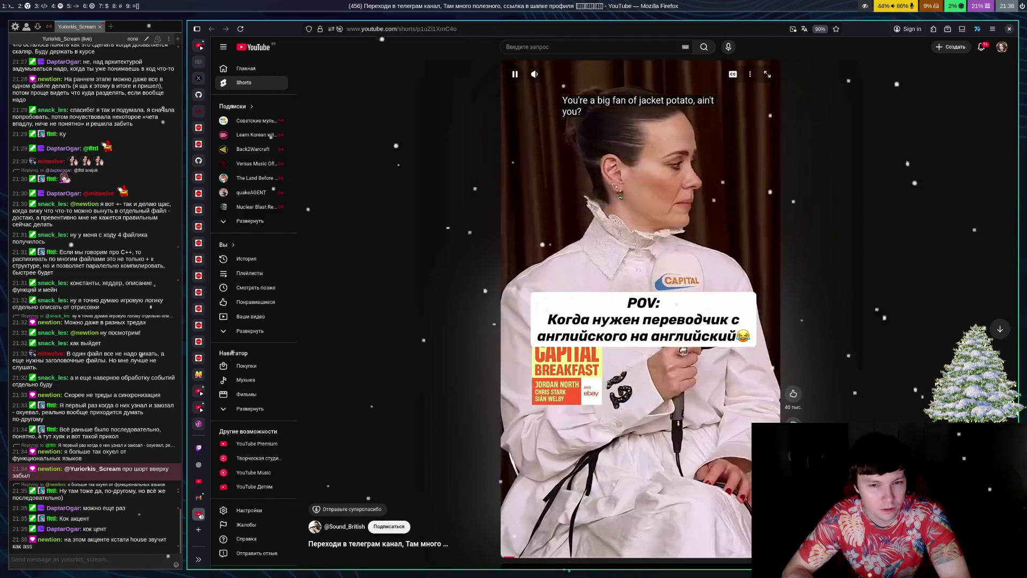
key("space")
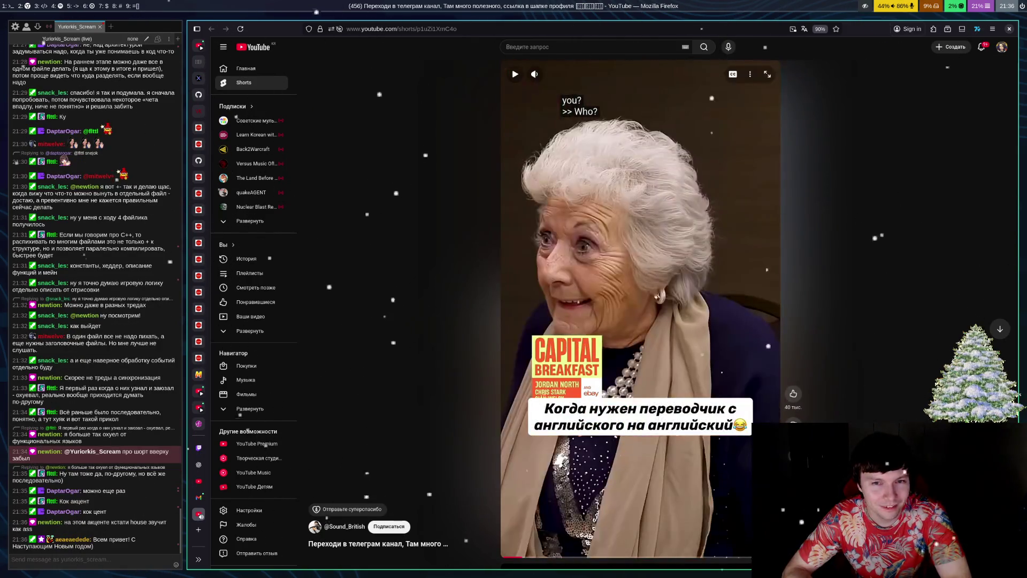
key("space")
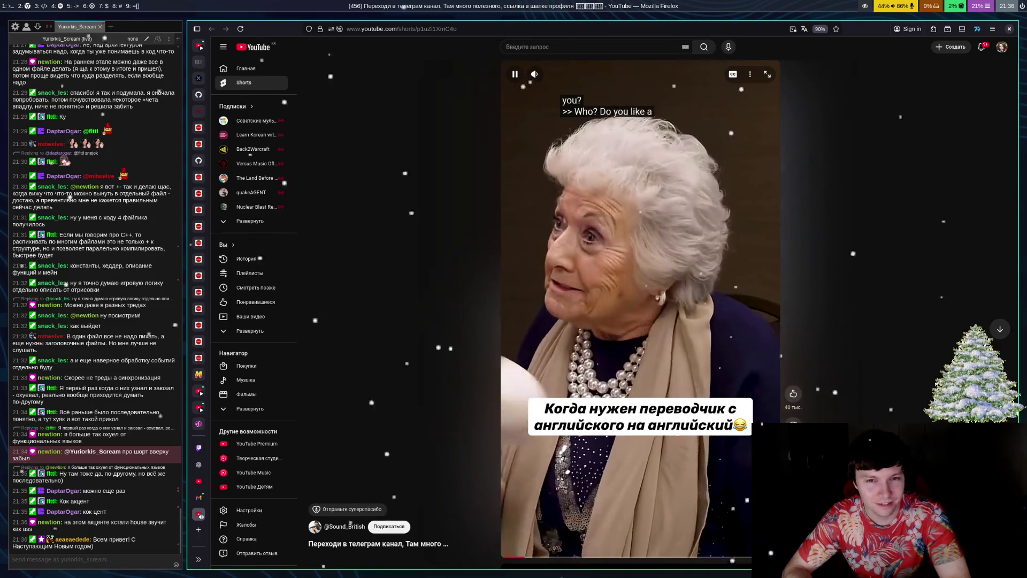
key("space")
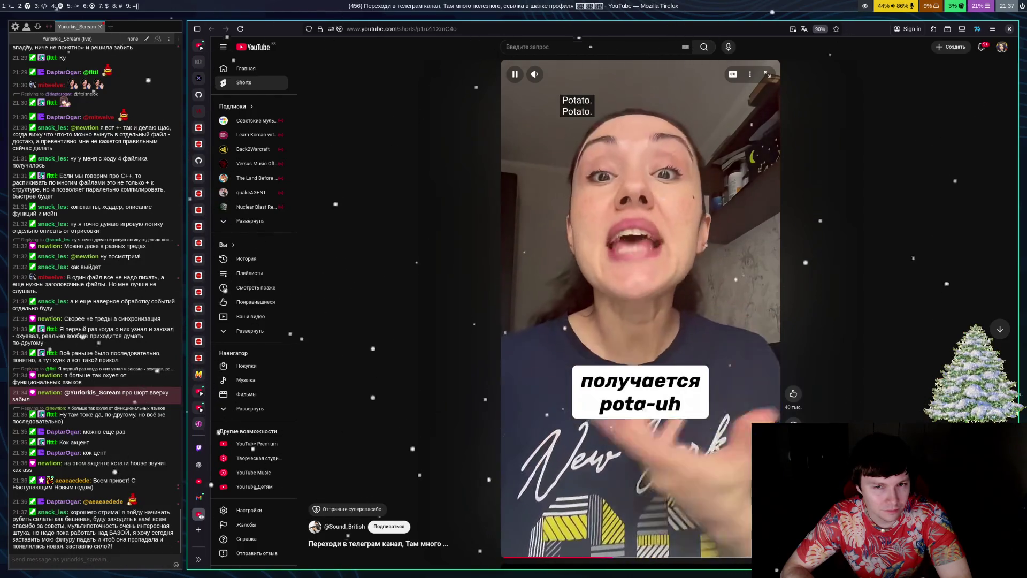
key("space")
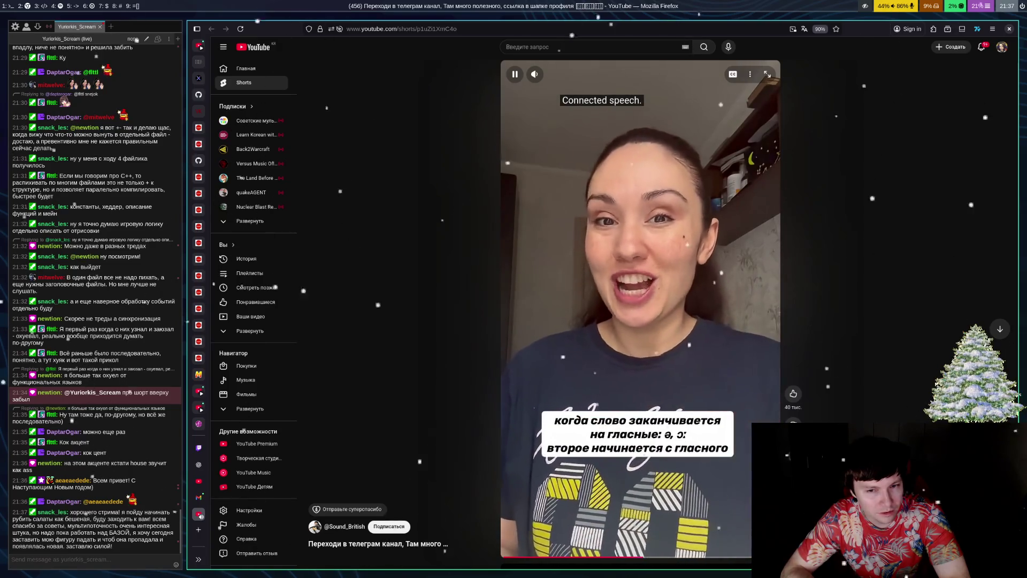
key("space")
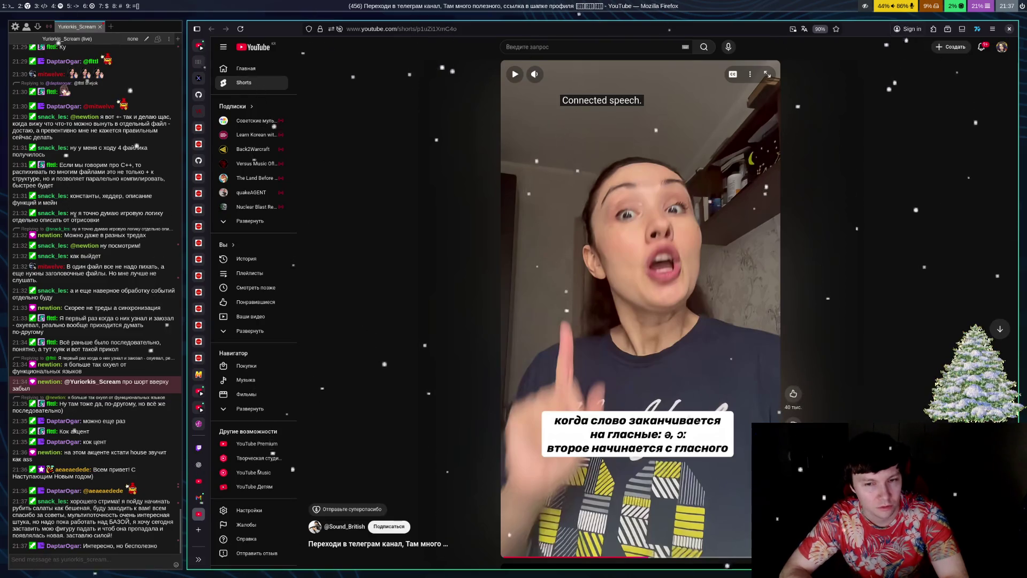
key("space")
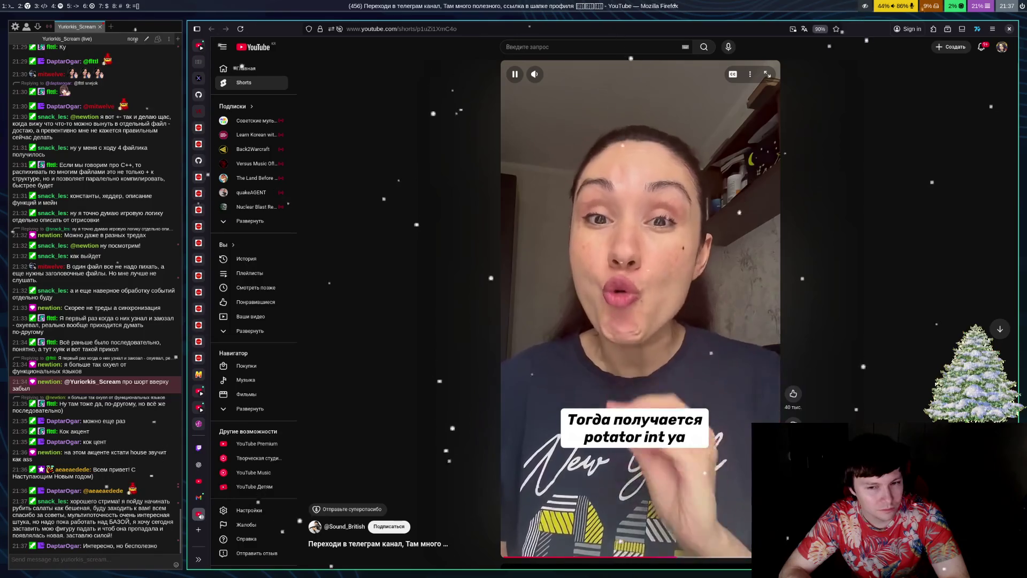
key("space")
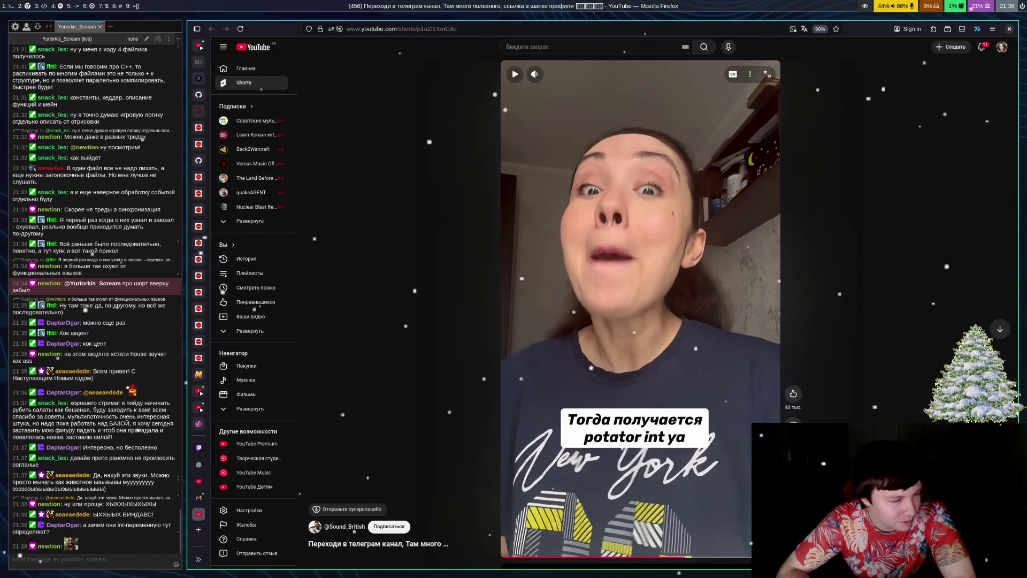
key("space")
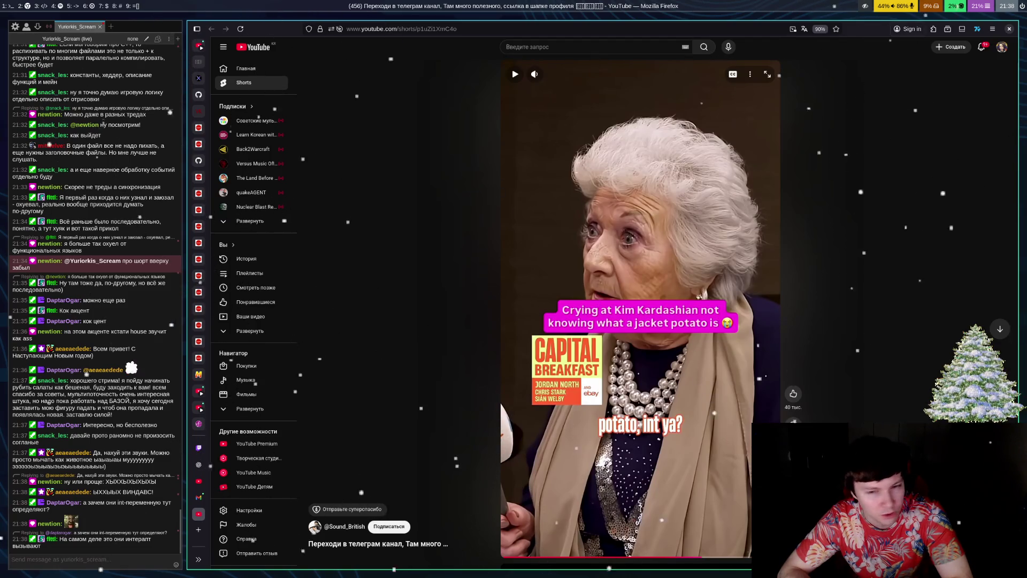
Step: Finish the jacket potato Short, pausing on the POV caption, then close the YouTube tab
key("space")
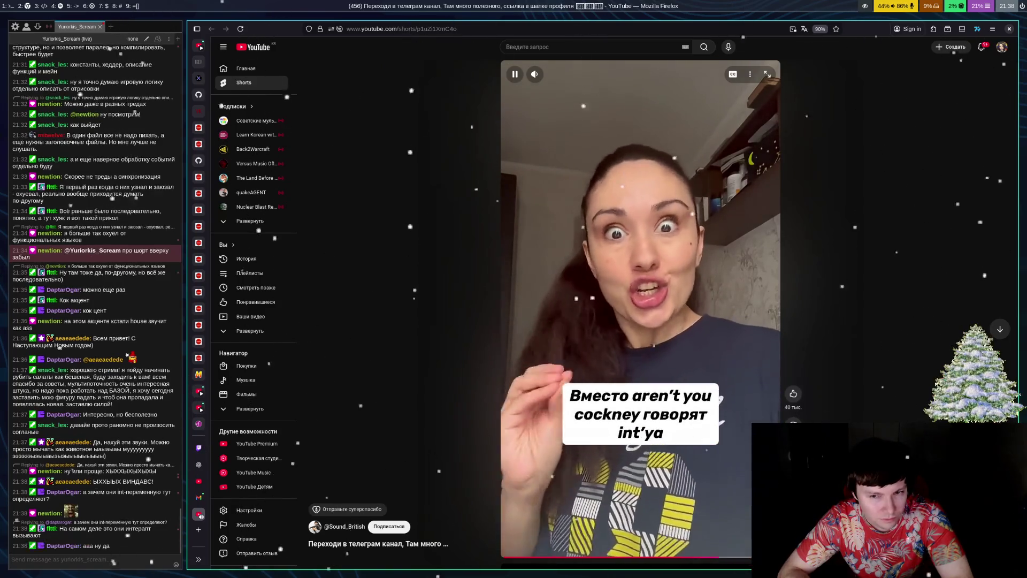
key("space")
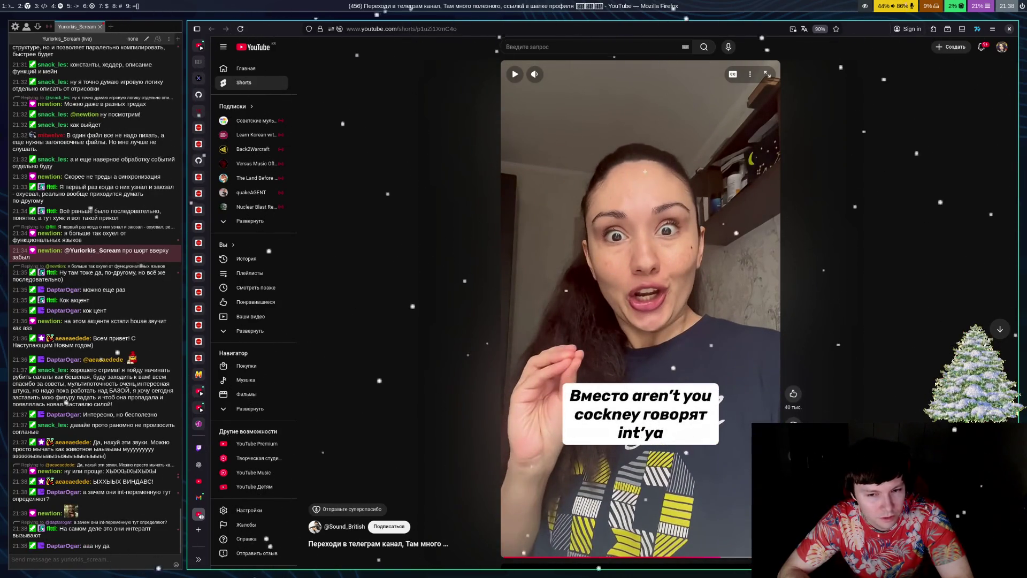
key("space")
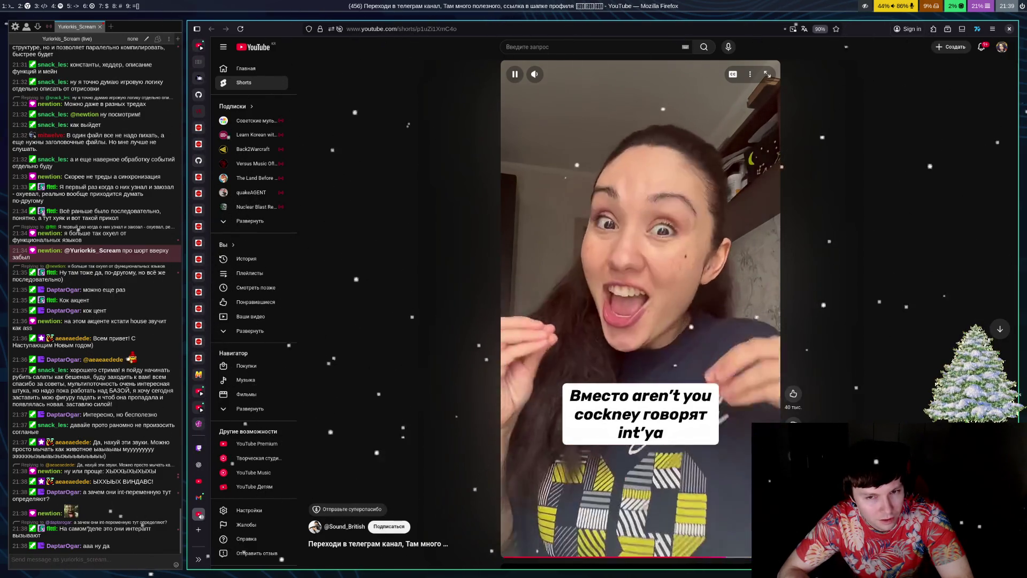
key("space")
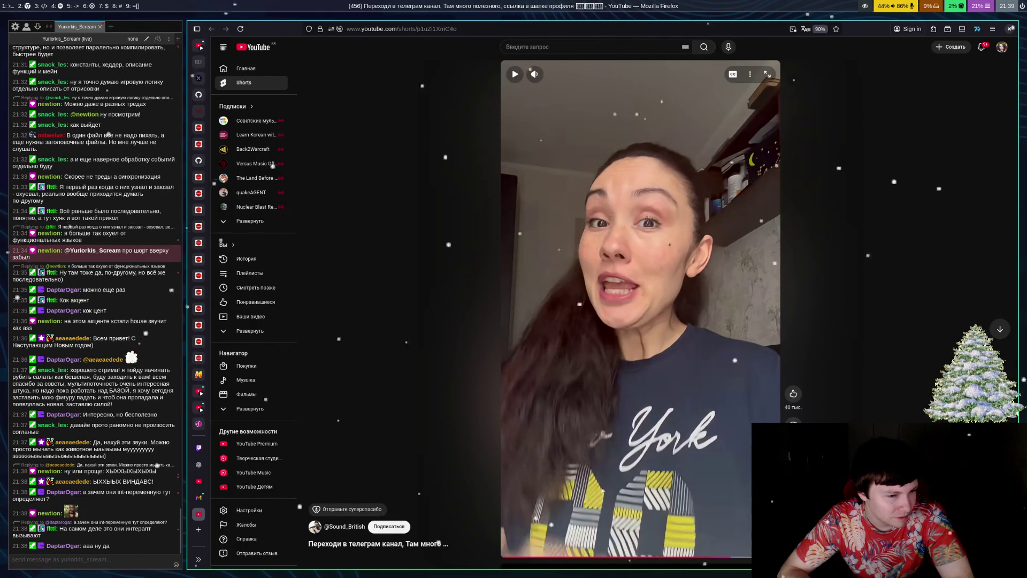
key("space")
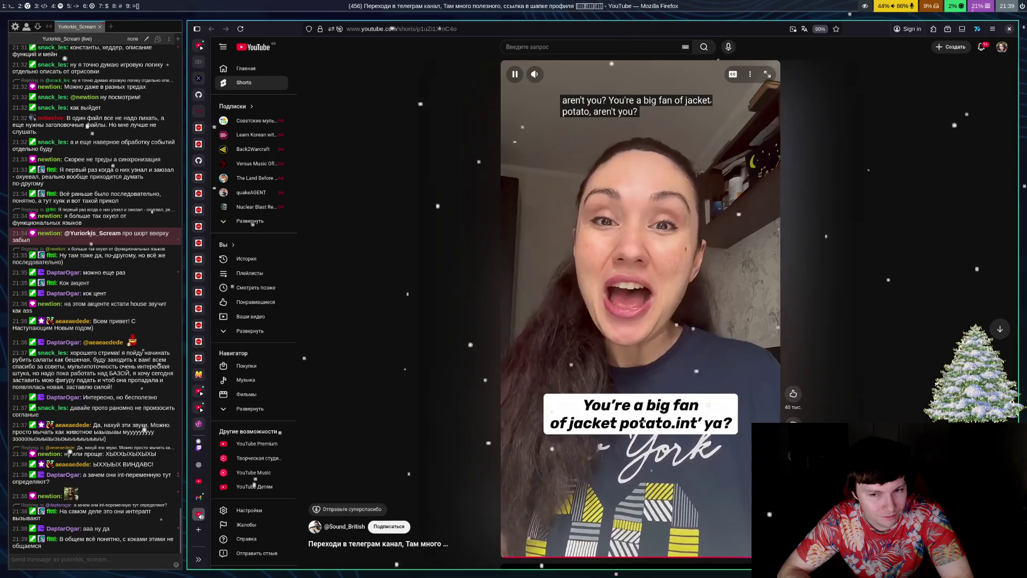
key("space")
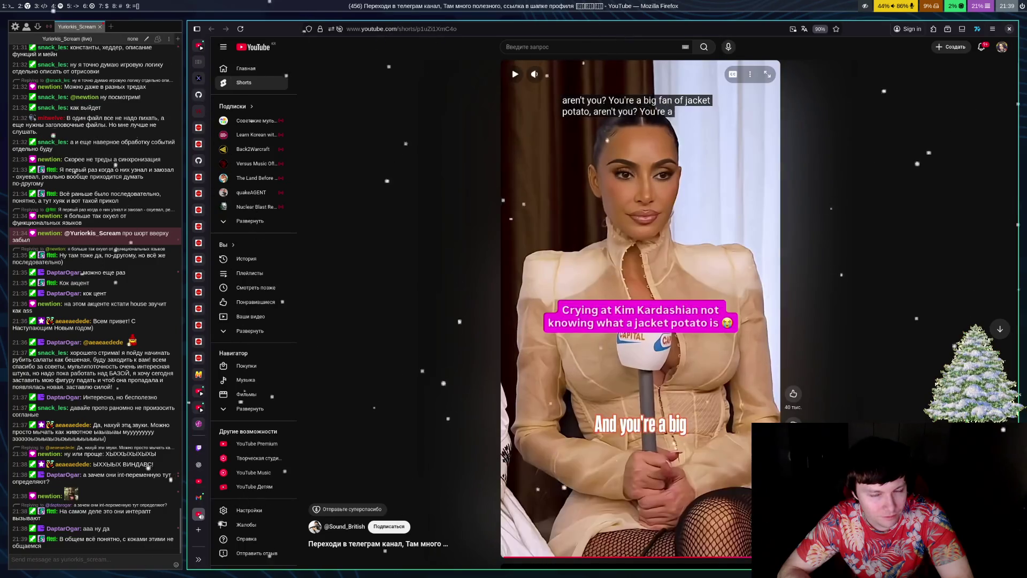
key("space")
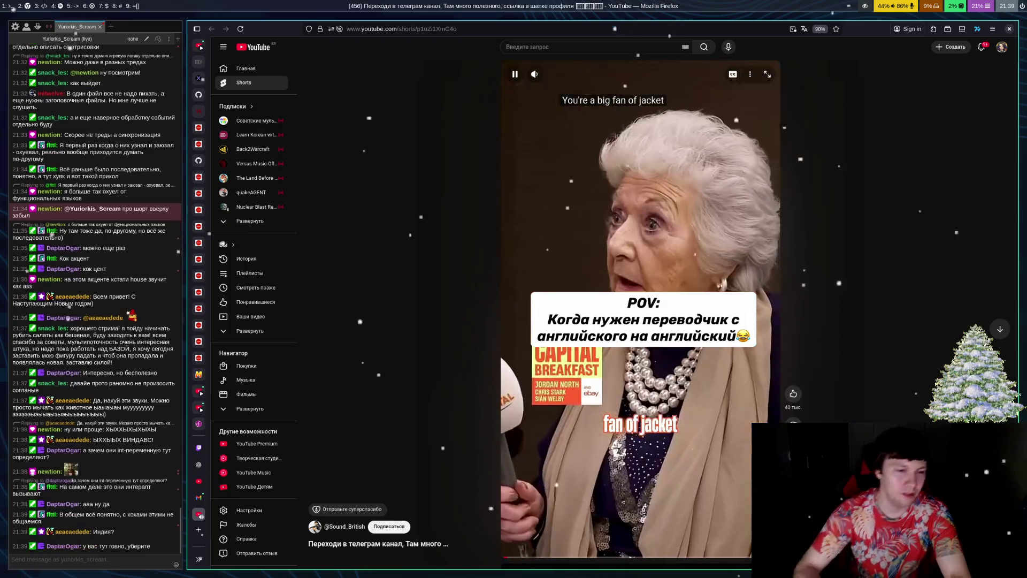
key("space")
key("ctrl+w")
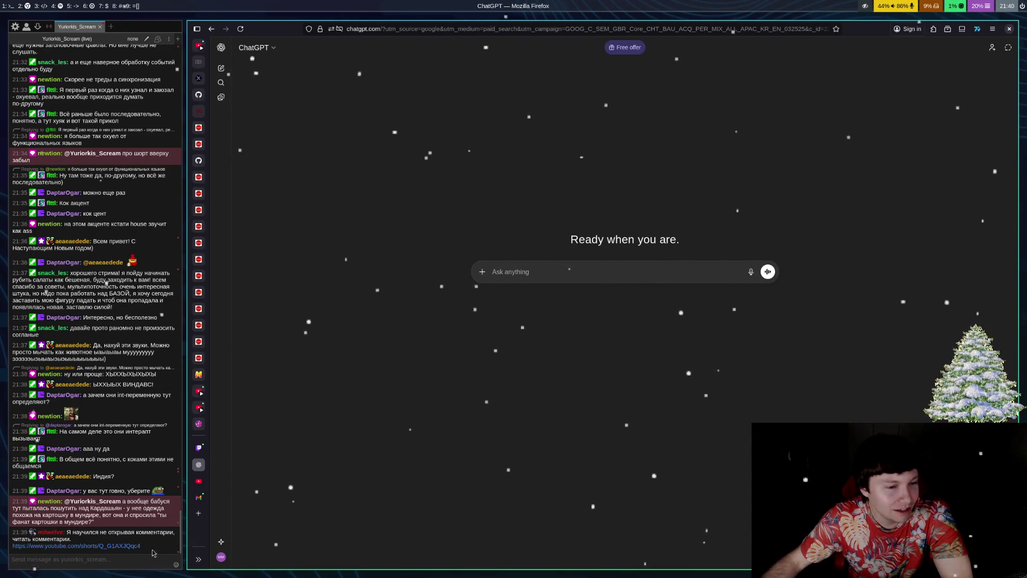
Step: Open the salp Short from chat and play it until pausing on 'ОНИ ВТЯГИВАЮТ ВОДУ'
left_click(137, 546)
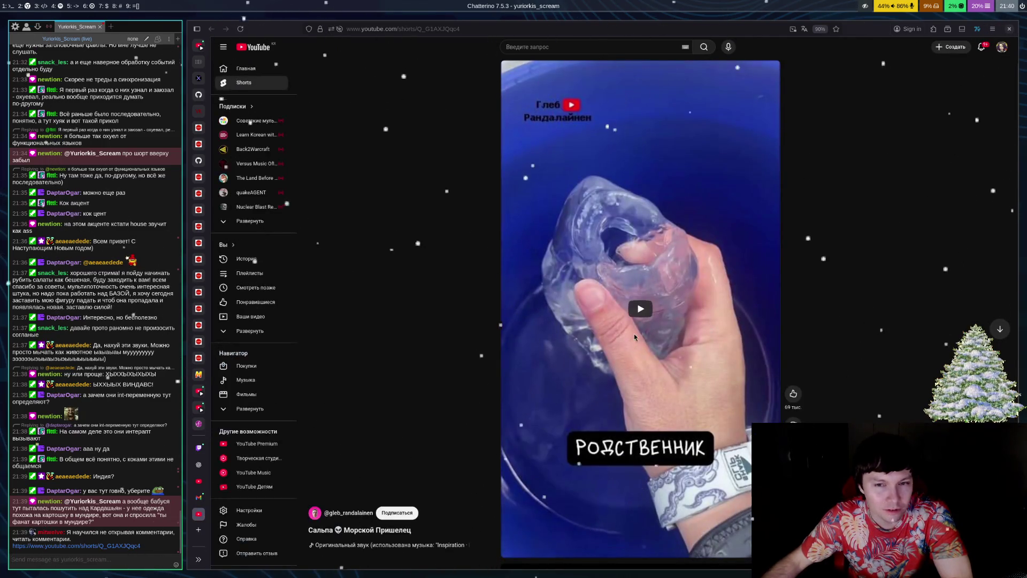
left_click(633, 336)
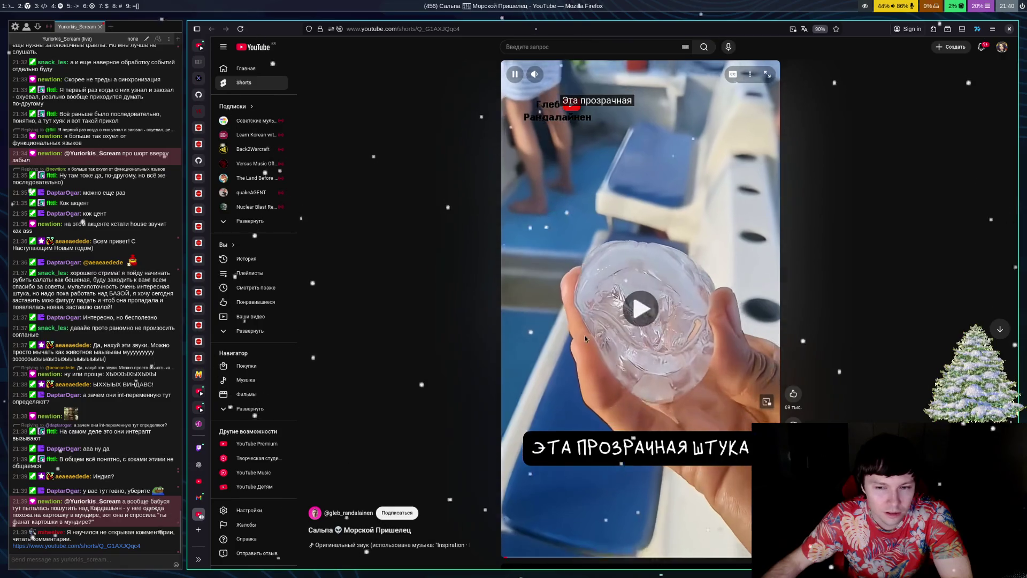
left_click(611, 261)
left_click(640, 286)
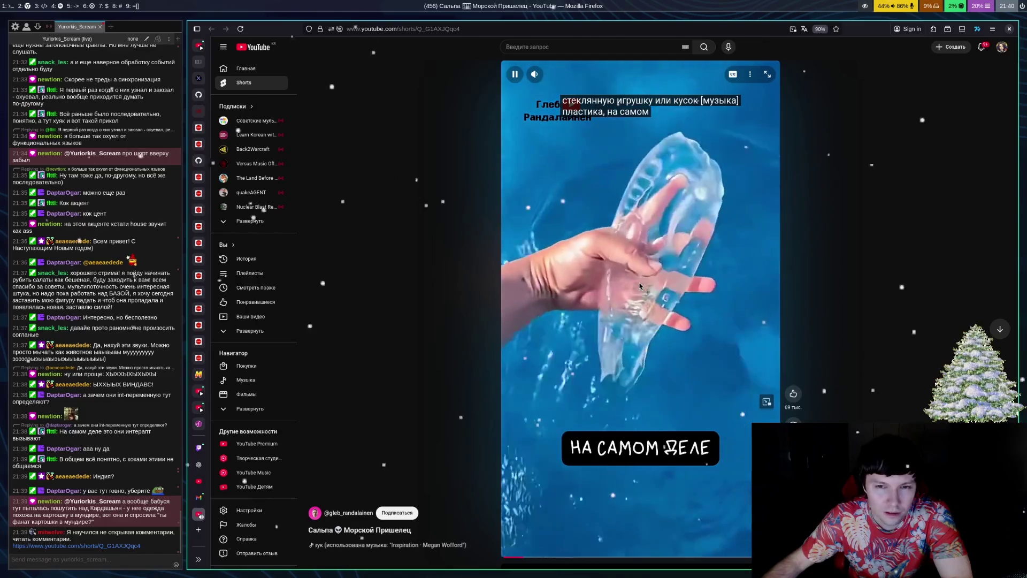
left_click(647, 289)
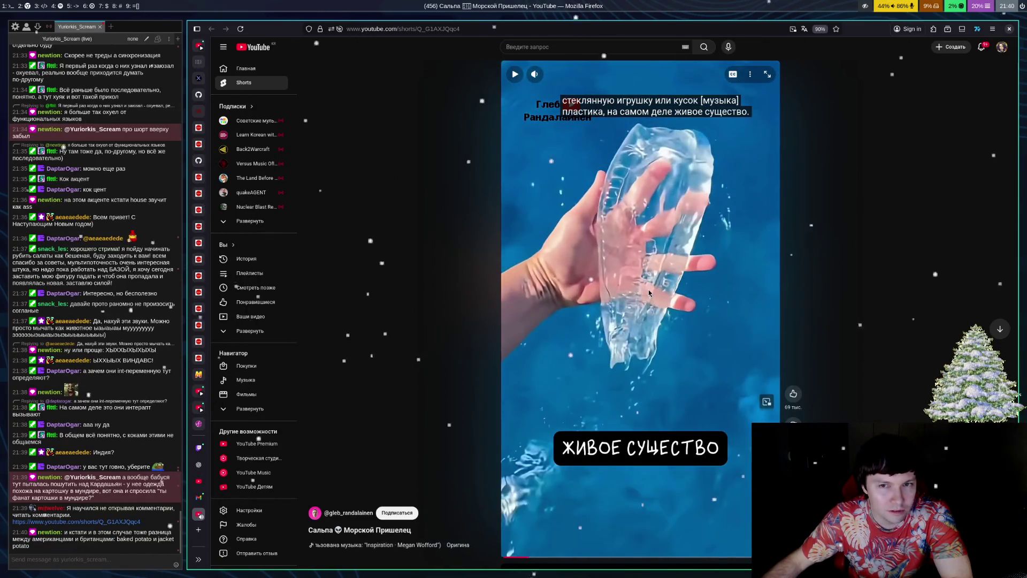
left_click(660, 304)
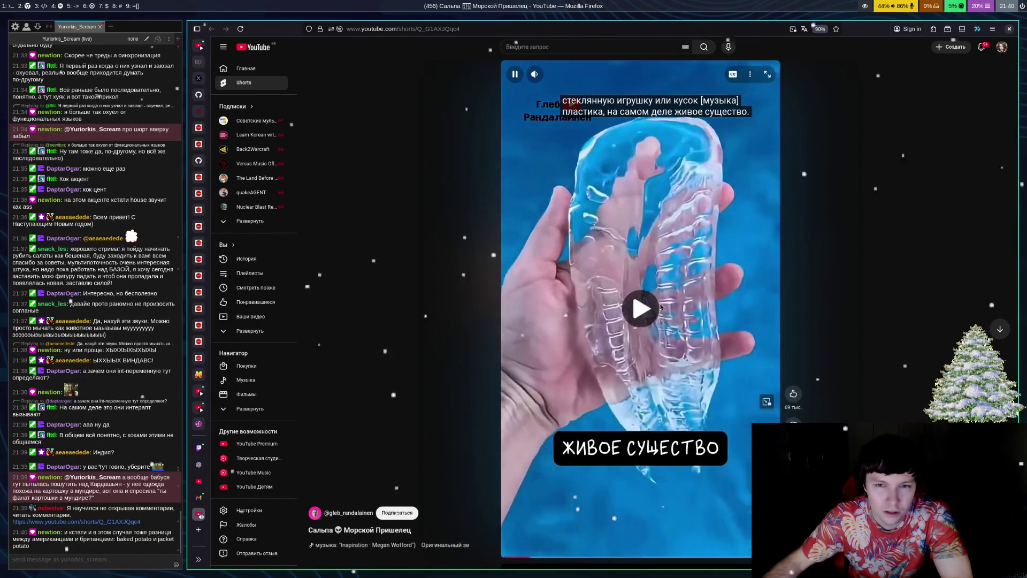
left_click(660, 306)
left_click(679, 305)
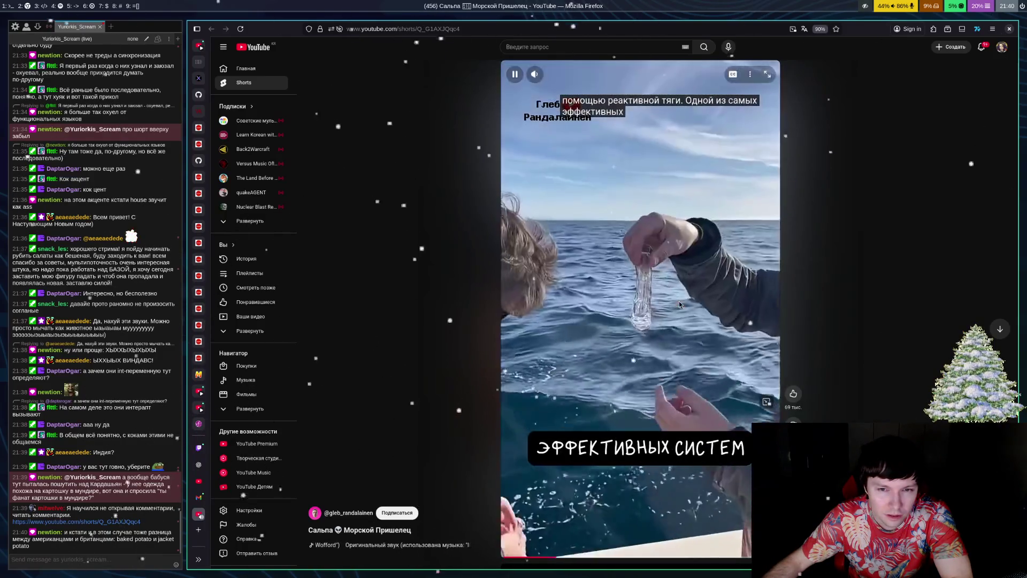
left_click(672, 262)
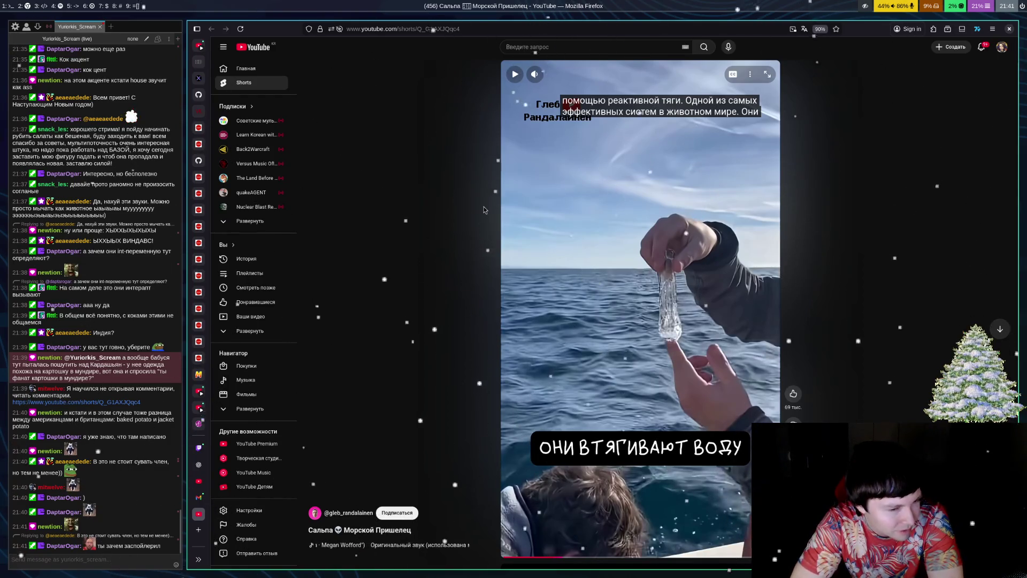
Step: Play the salp Short until paused at 'ЭТА ПРОЗРАЧНАЯ ШТУКА', then bring up its 5.2K comments
key("space")
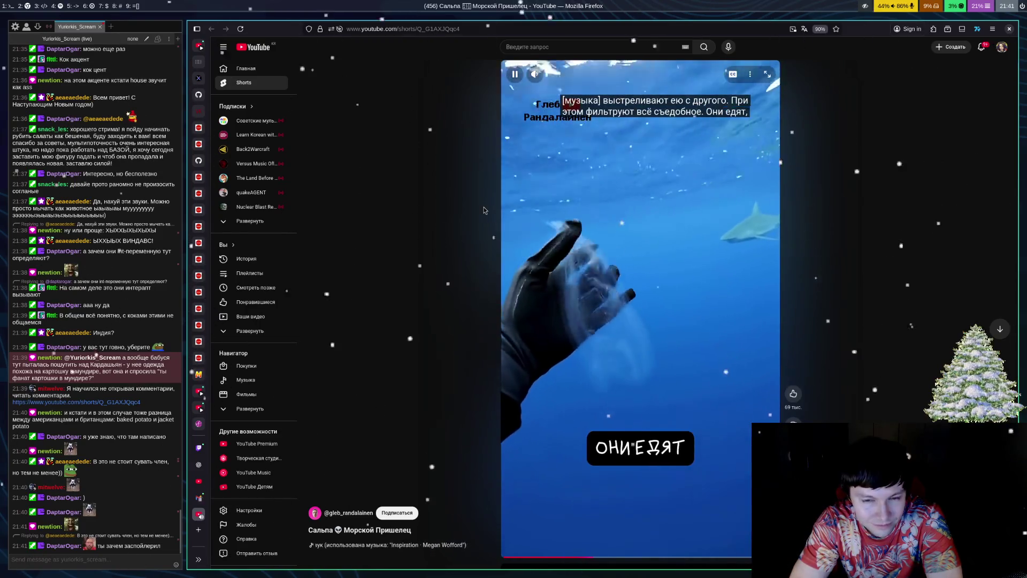
key("space")
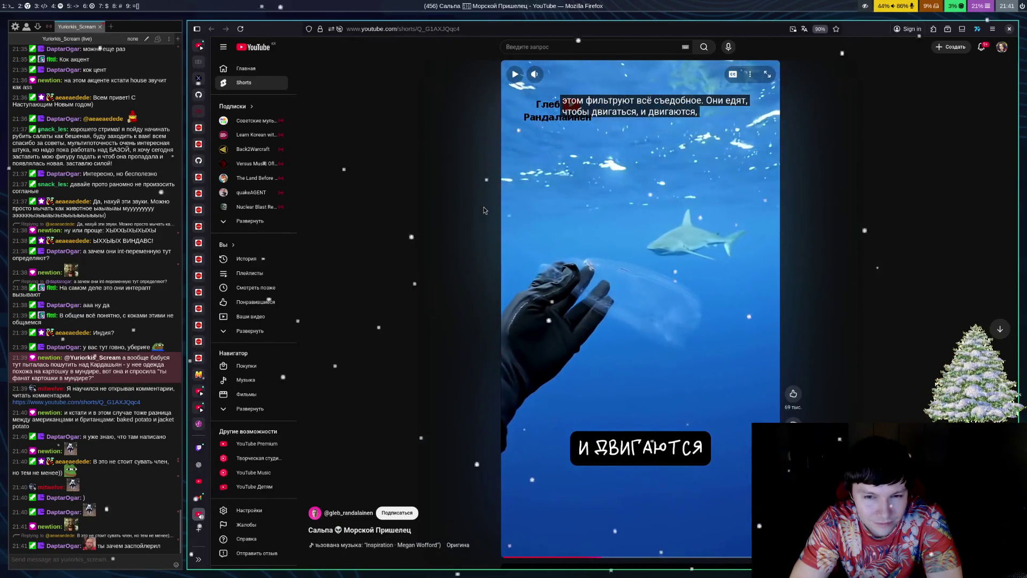
key("space")
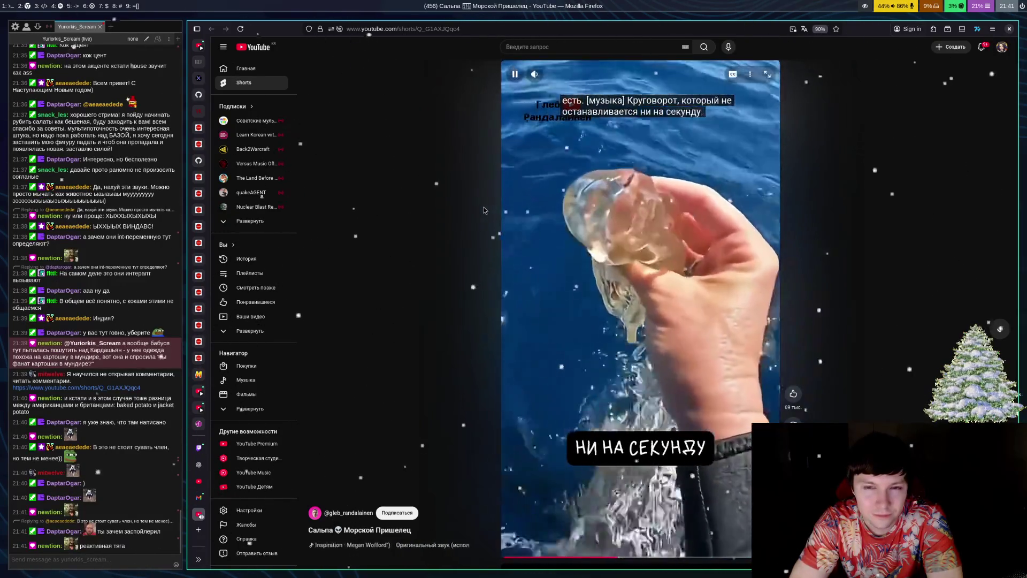
key("space")
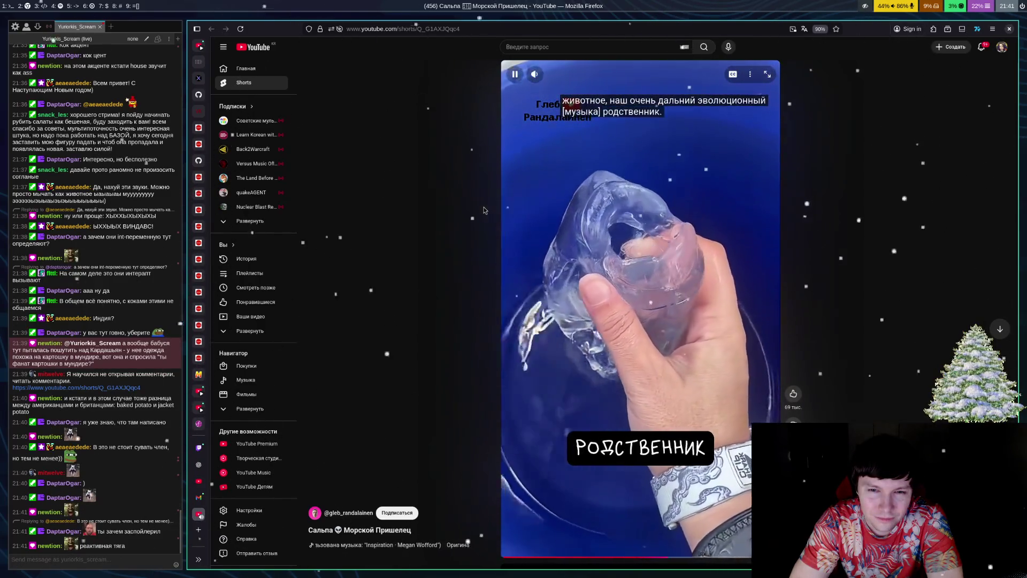
key("space")
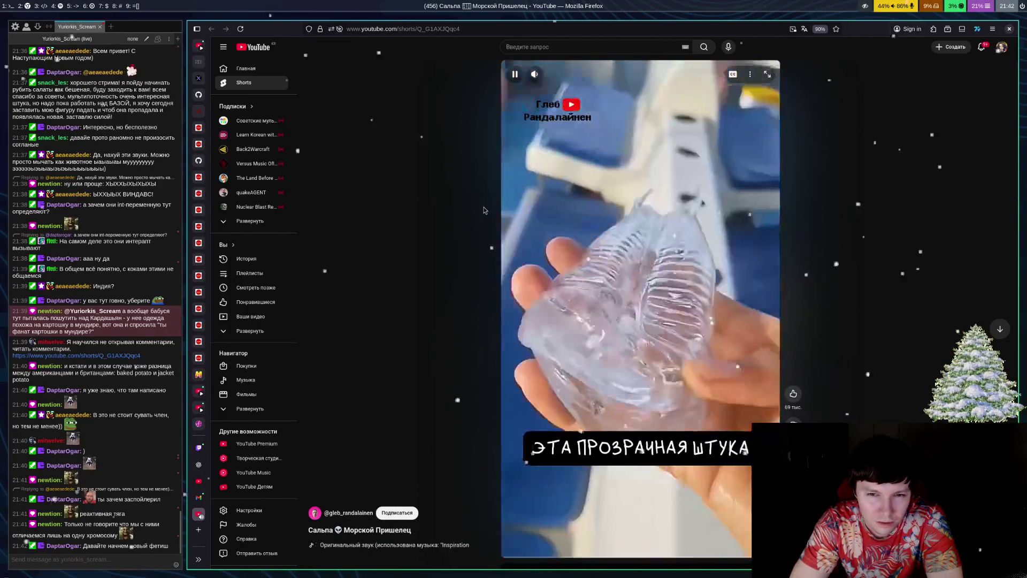
key("space")
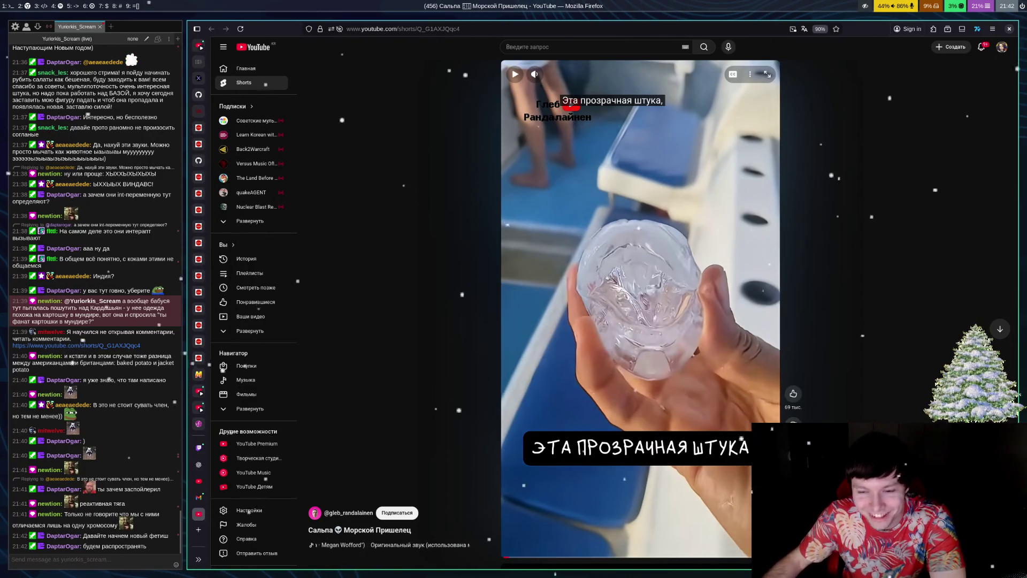
left_click(793, 457)
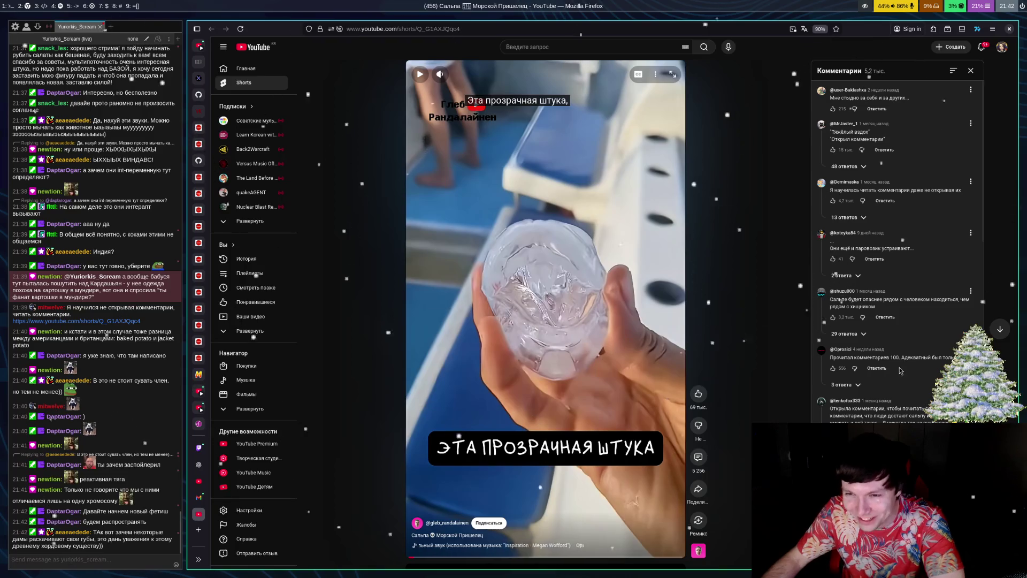
Step: Scroll down through the salp Short's comments panel, then switch to the ChatGPT tab
scroll(949, 333, "down", 2)
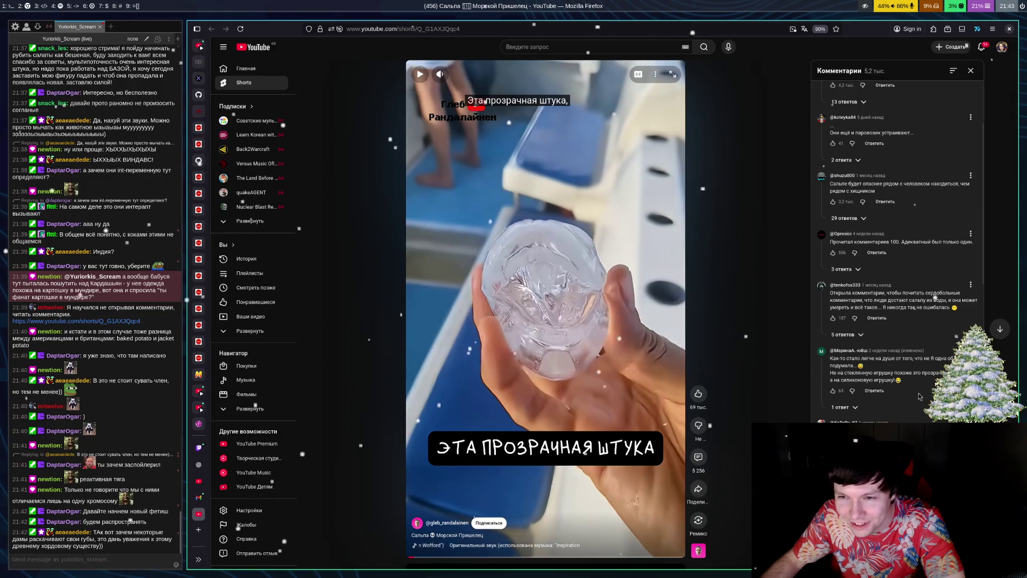
scroll(919, 396, "down", 2)
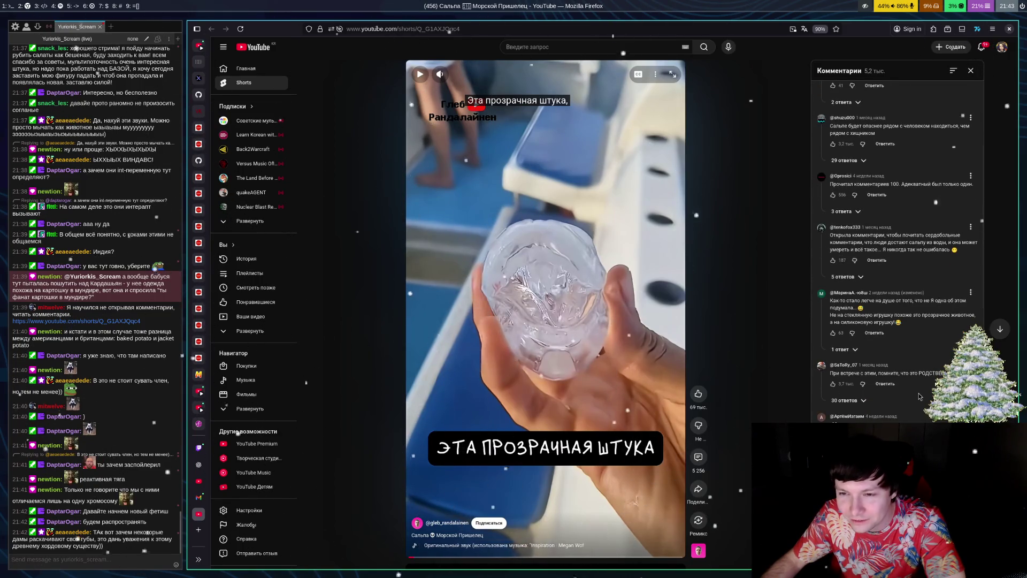
scroll(919, 396, "down", 1)
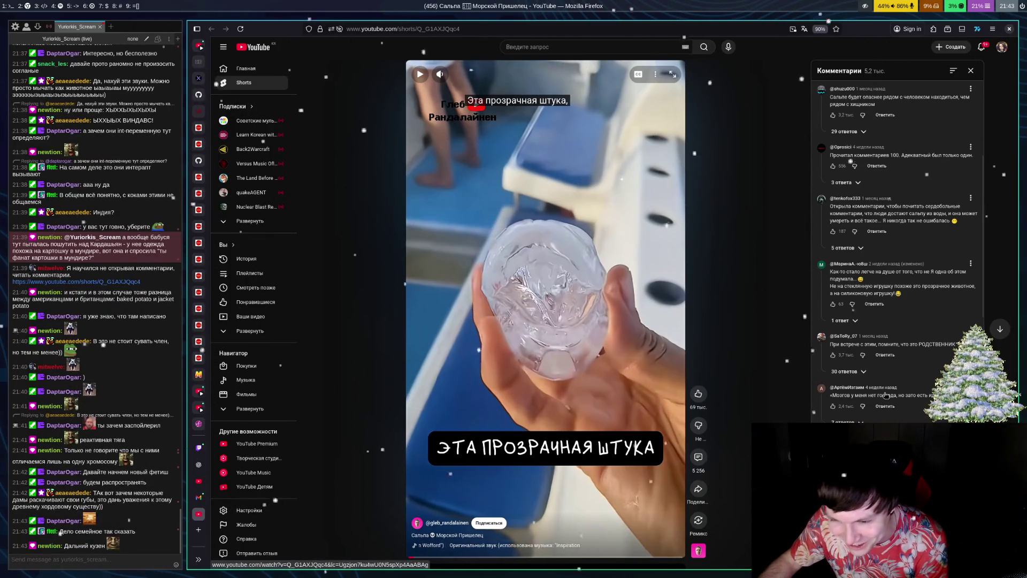
scroll(916, 394, "down", 2)
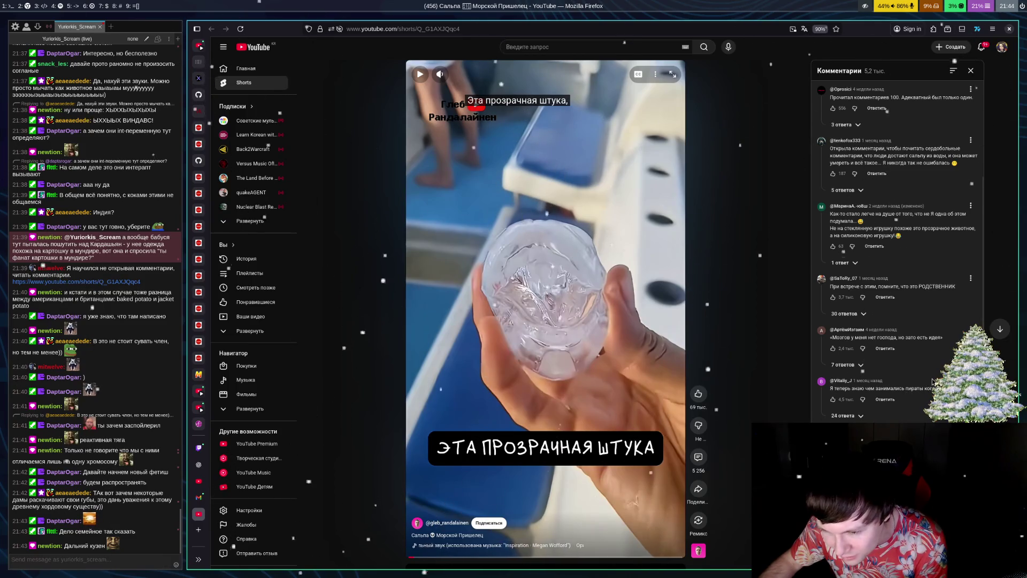
scroll(932, 381, "down", 2)
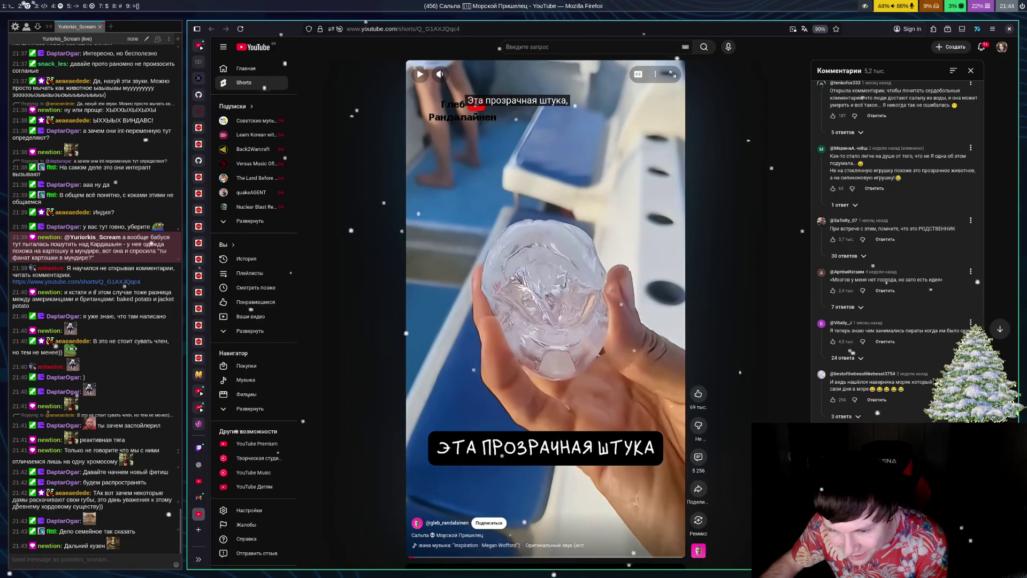
scroll(899, 246, "down", 2)
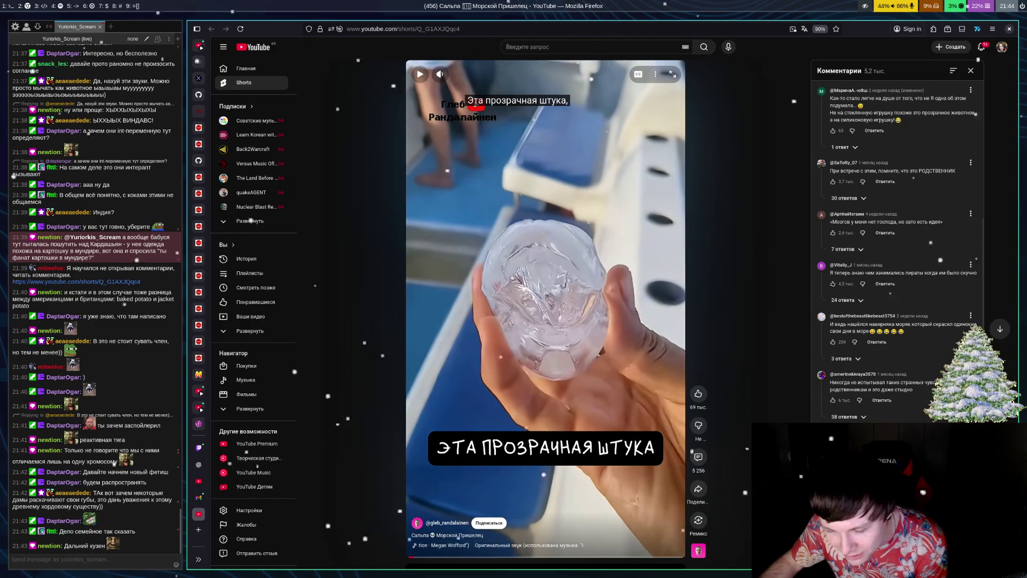
scroll(857, 331, "down", 2)
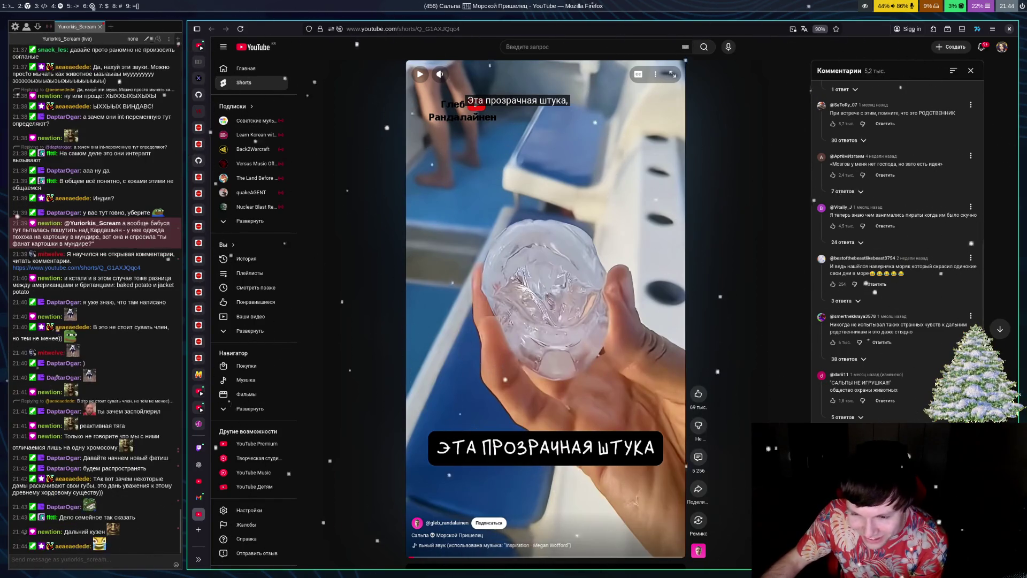
scroll(925, 405, "down", 1)
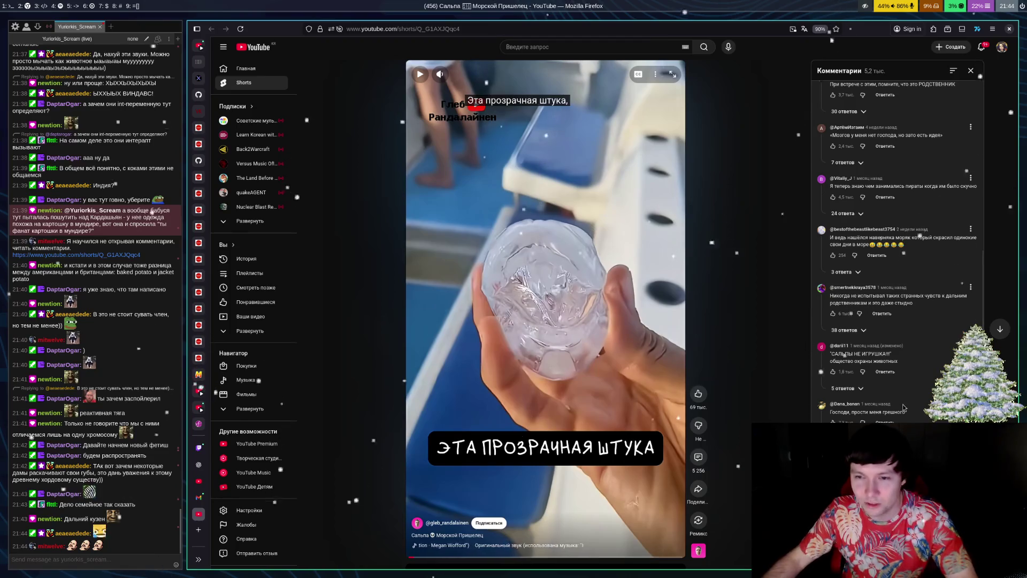
left_click(198, 464)
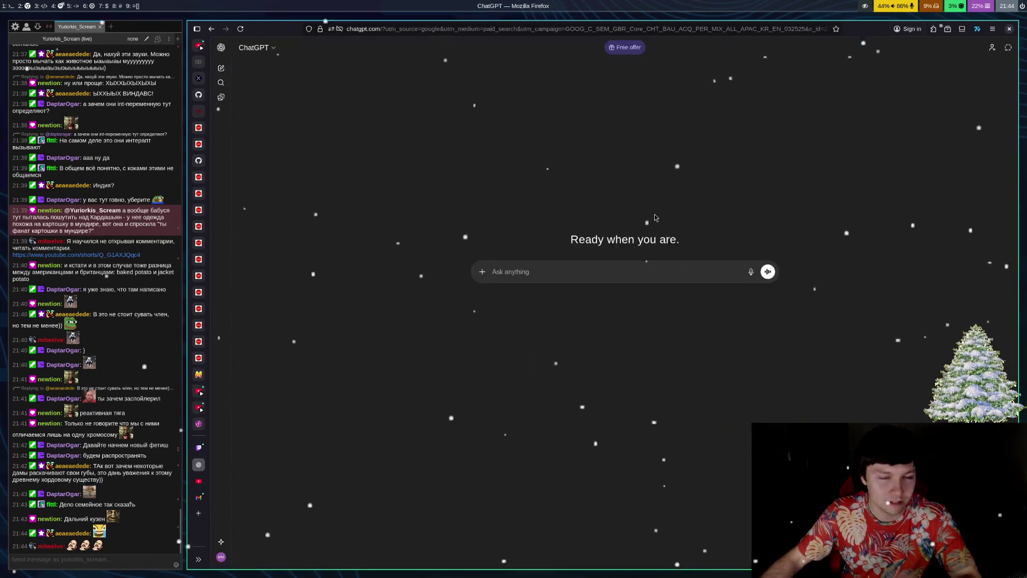
Step: Read the 'Future prospects for Comp Science degree' email in Gmail, then switch to YouTube Studio
left_click(201, 499)
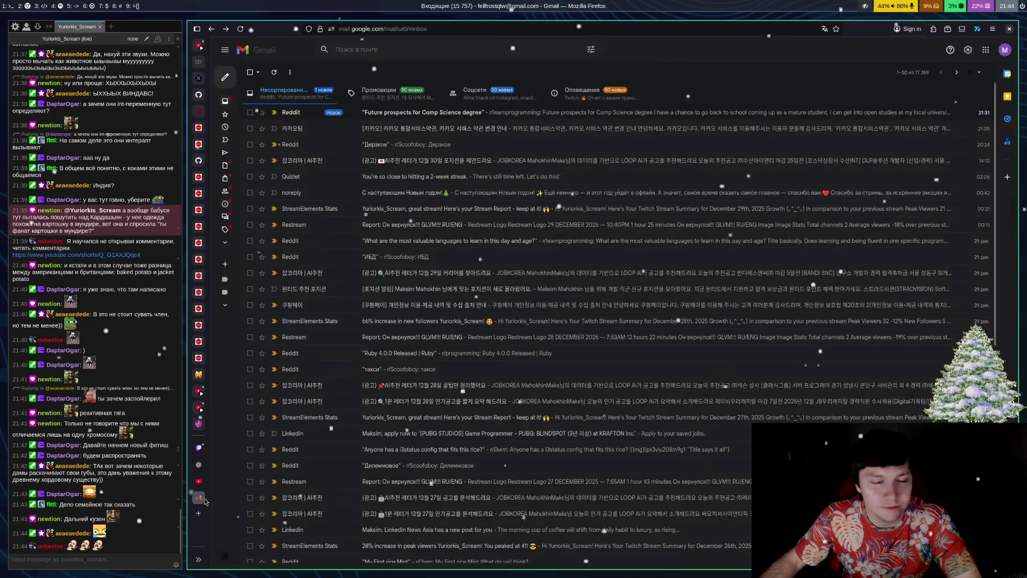
key("Return")
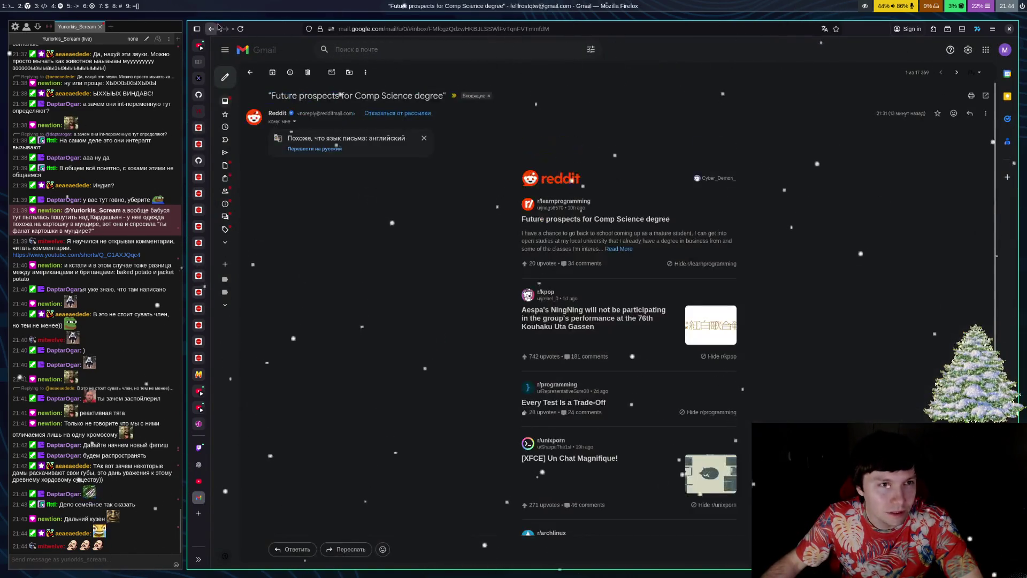
left_click(211, 30)
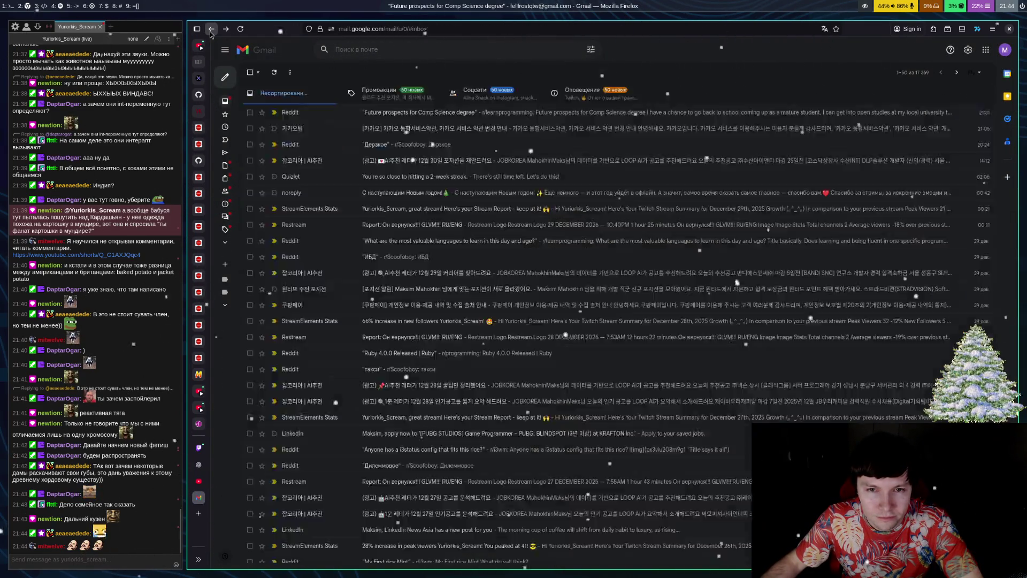
left_click(199, 482)
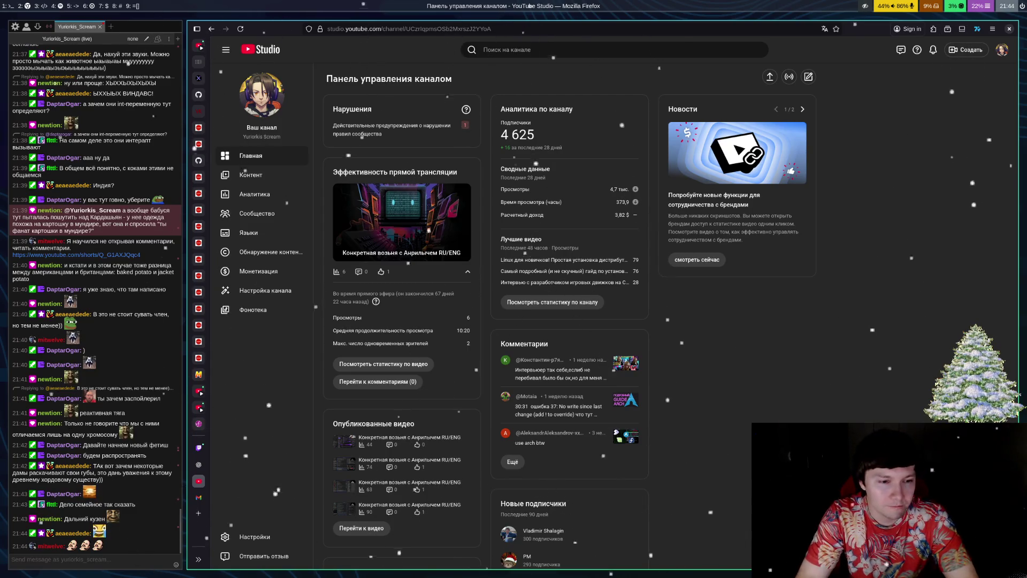
Step: Return to the ChatGPT tab and focus its Ask anything box using Tridactyl link hints
key("ctrl+Page_Up")
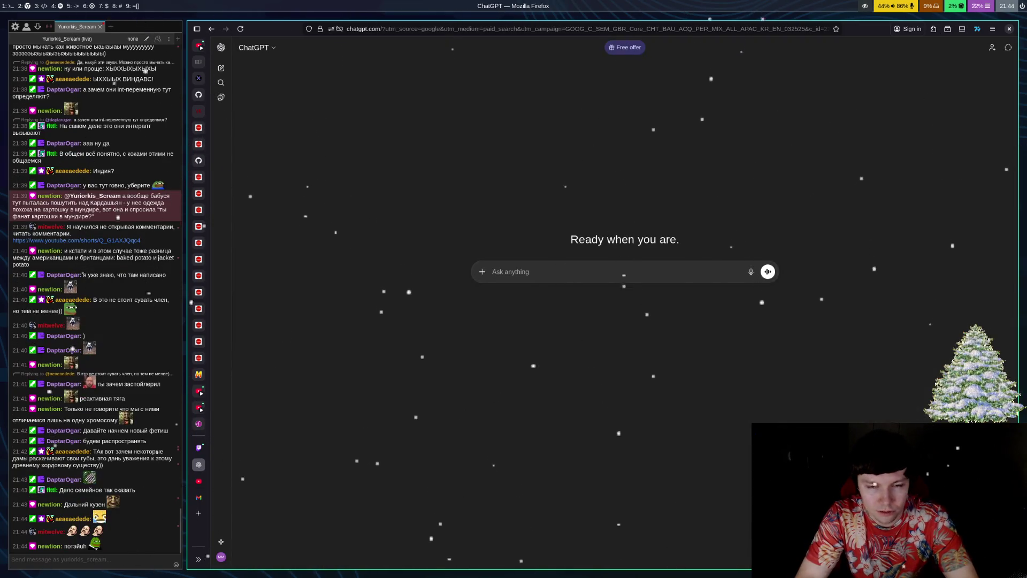
key("f")
key("l")
key("f")
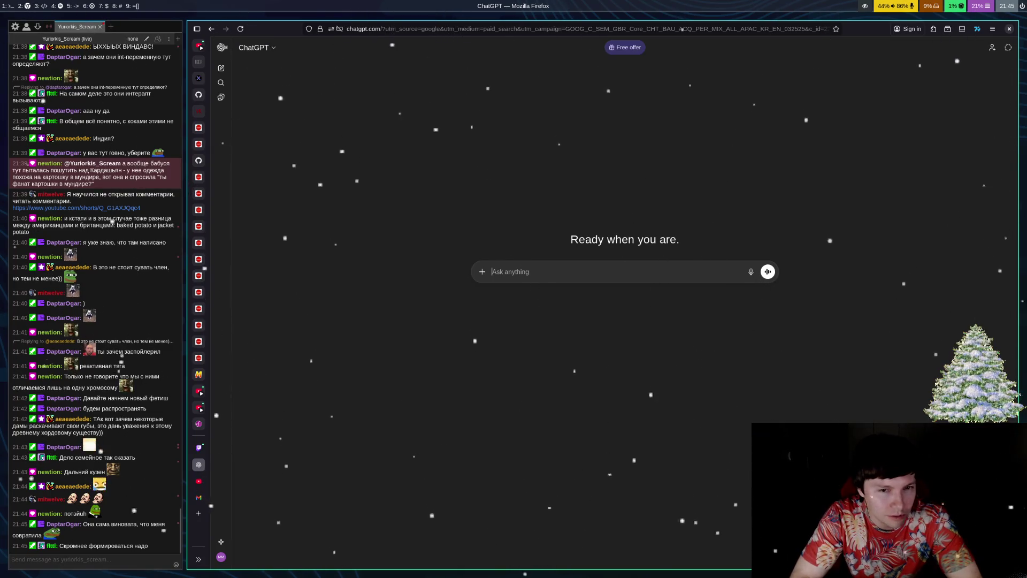
Step: Write the Russian opening about continuing with bivectors as two ordinary linear-algebra vectors
type("Д")
key("BackSpace")
type("Давай продо")
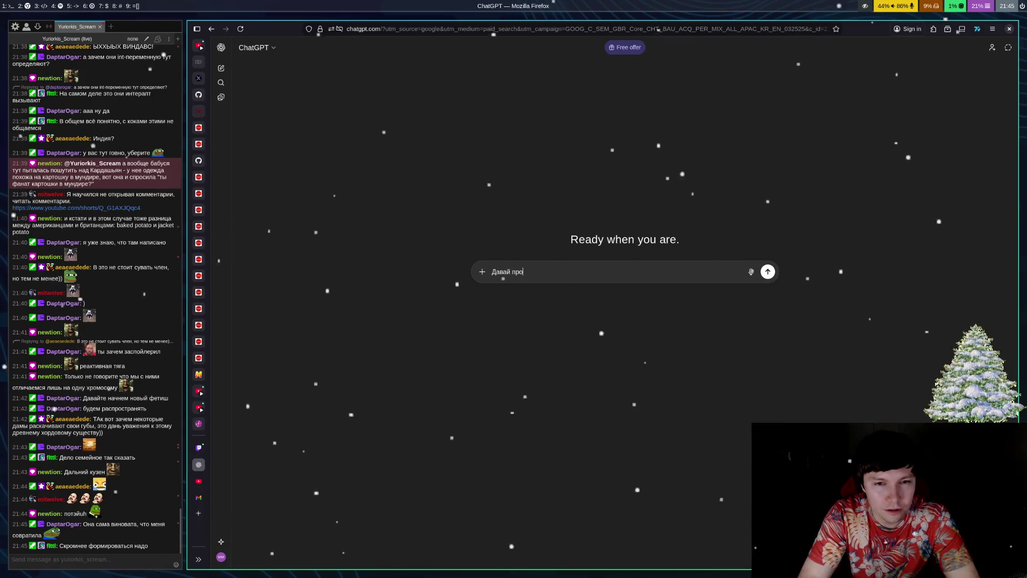
type("лжим про бивек")
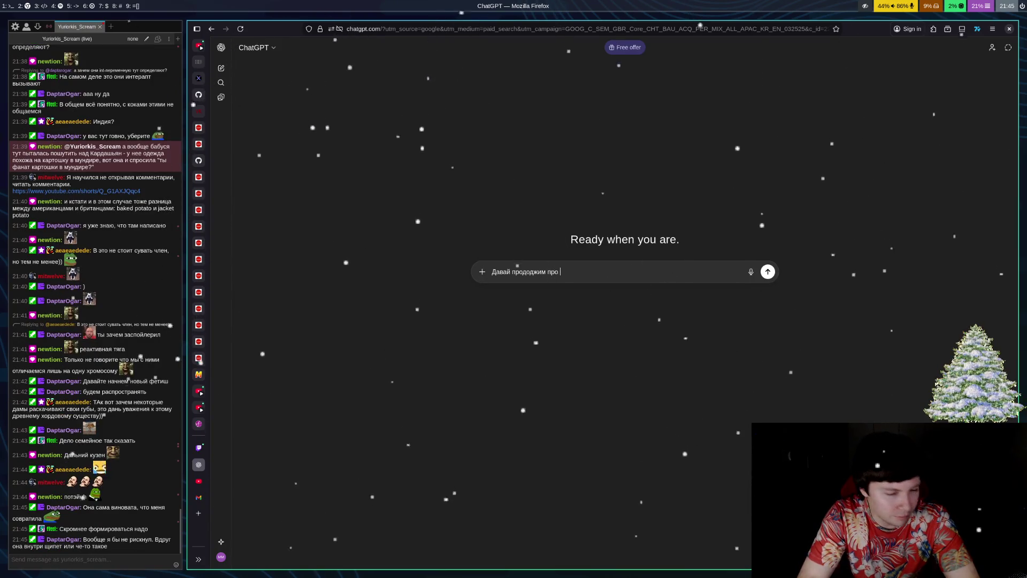
type("торы и их связь с")
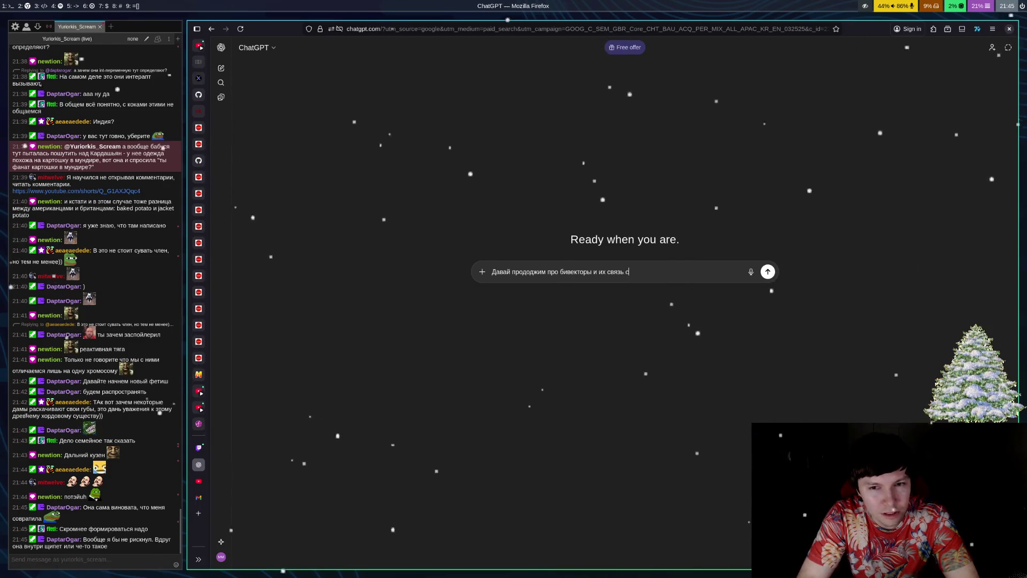
key("BackSpace")
key("BackSpace")
type("обычными векторами линейной алгебры. Вот смари. Есть бивектор. Он как бы два о")
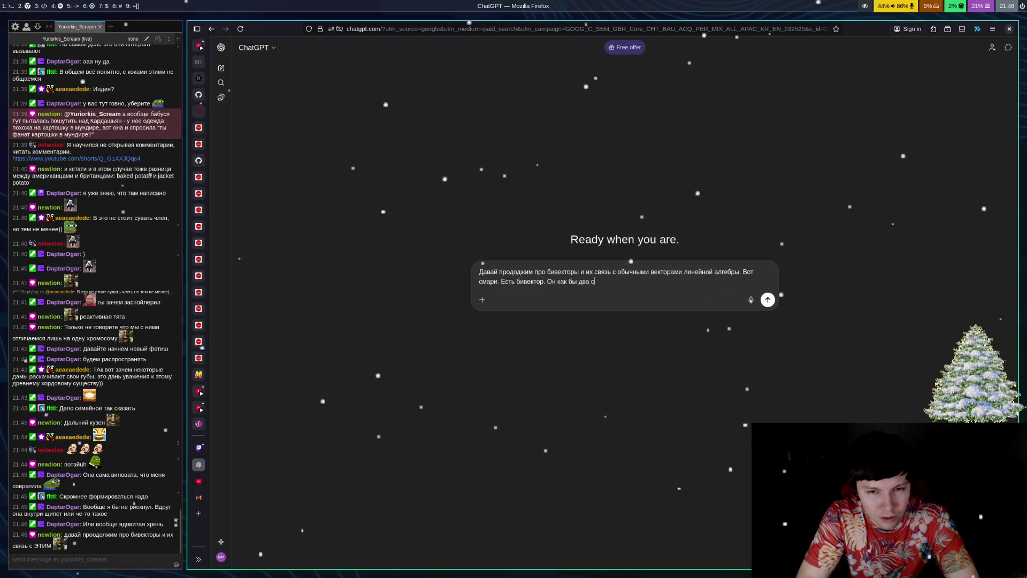
type("бычных вектора")
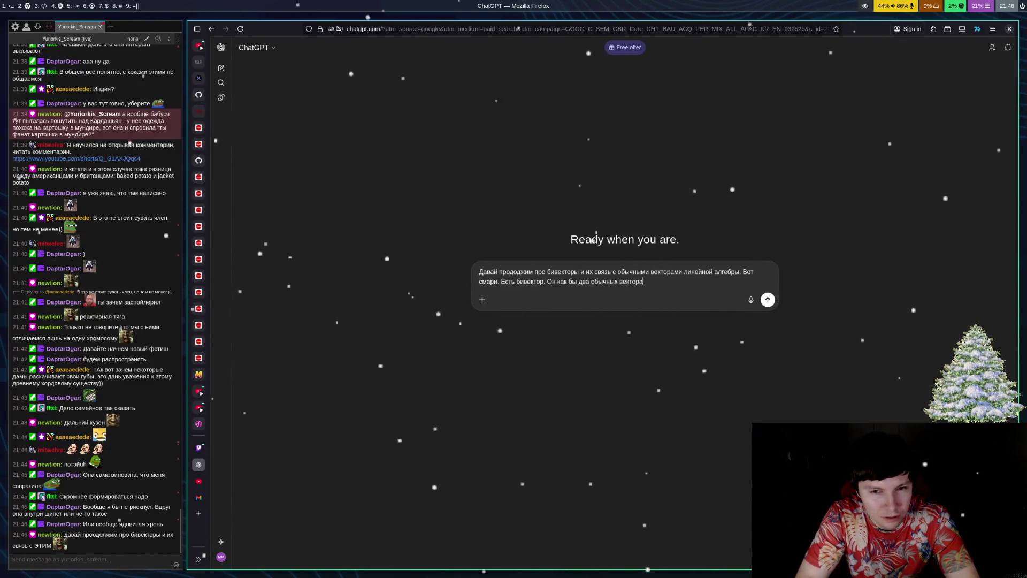
type(". Нобразу")
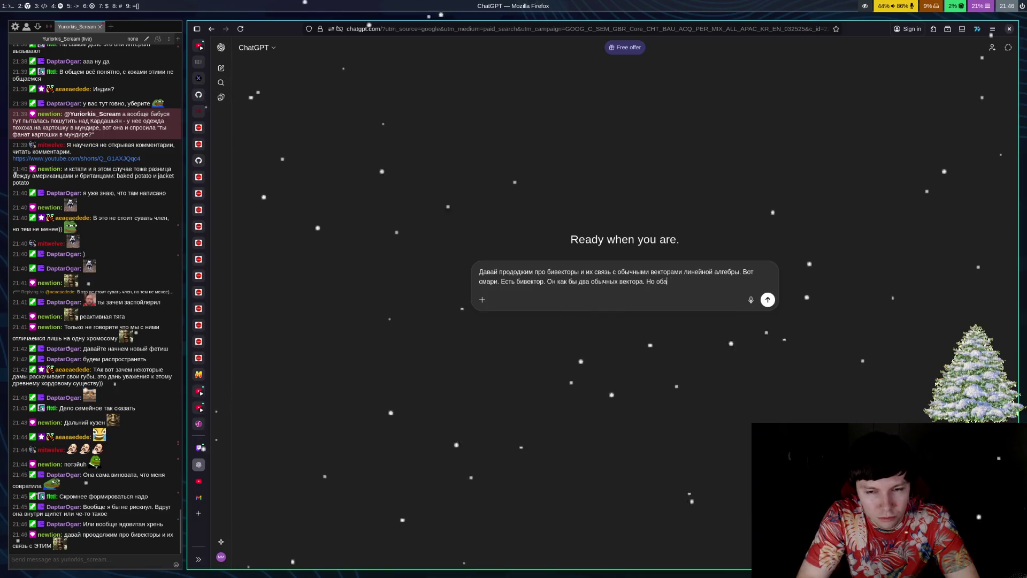
type("ет ори")
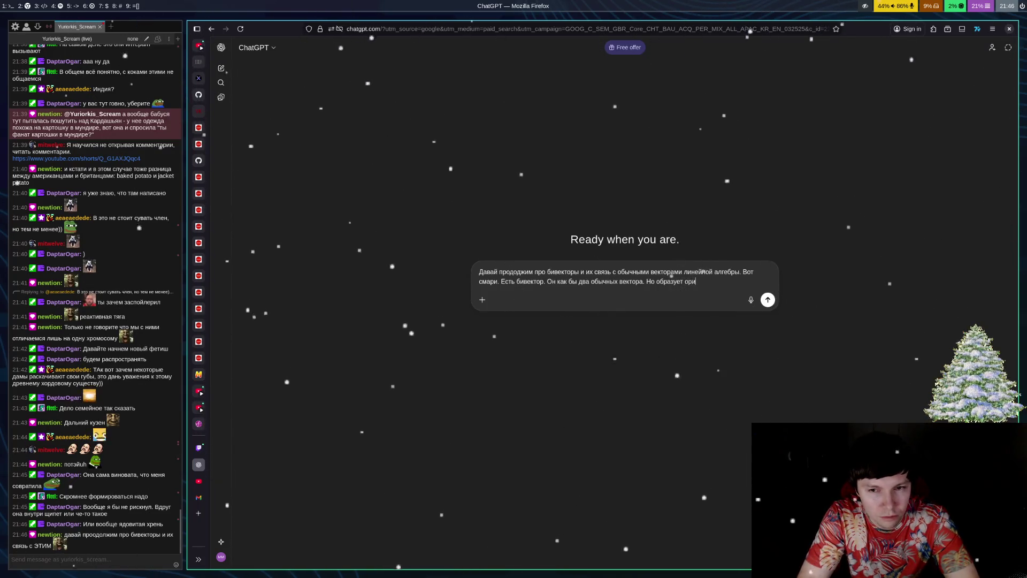
type("ентированную плоскос")
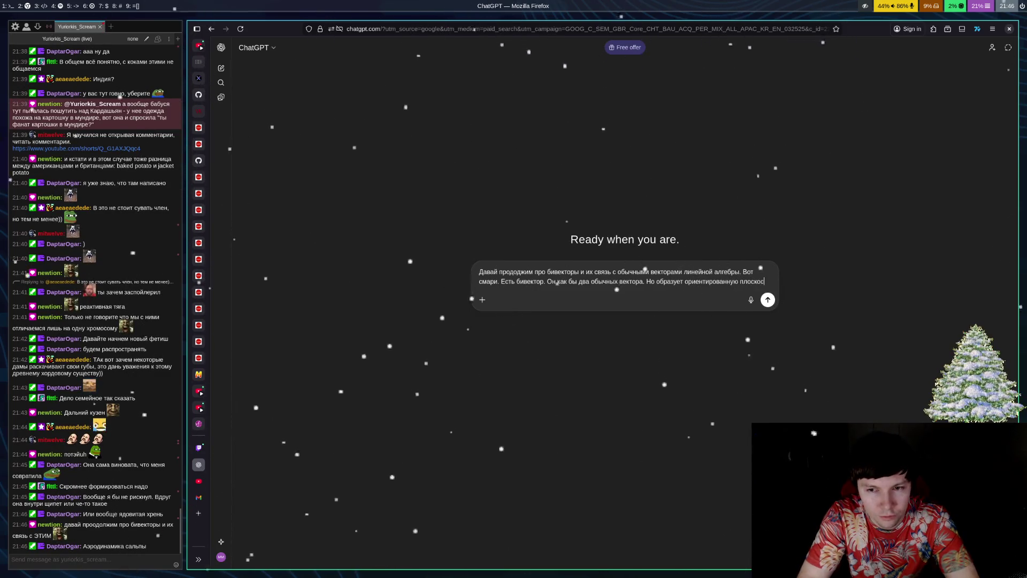
type("ть. Но мы знаем, что")
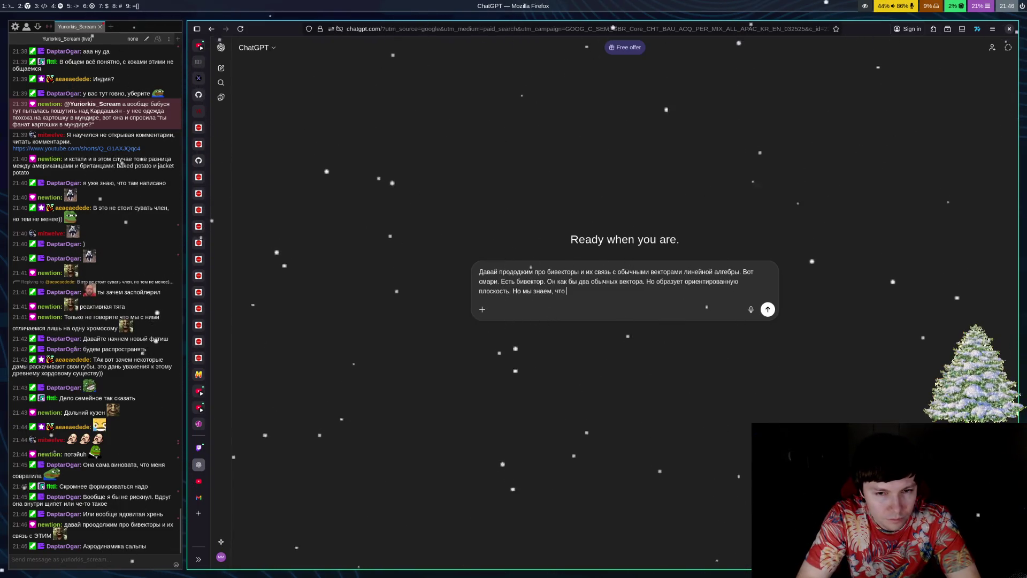
type("из")
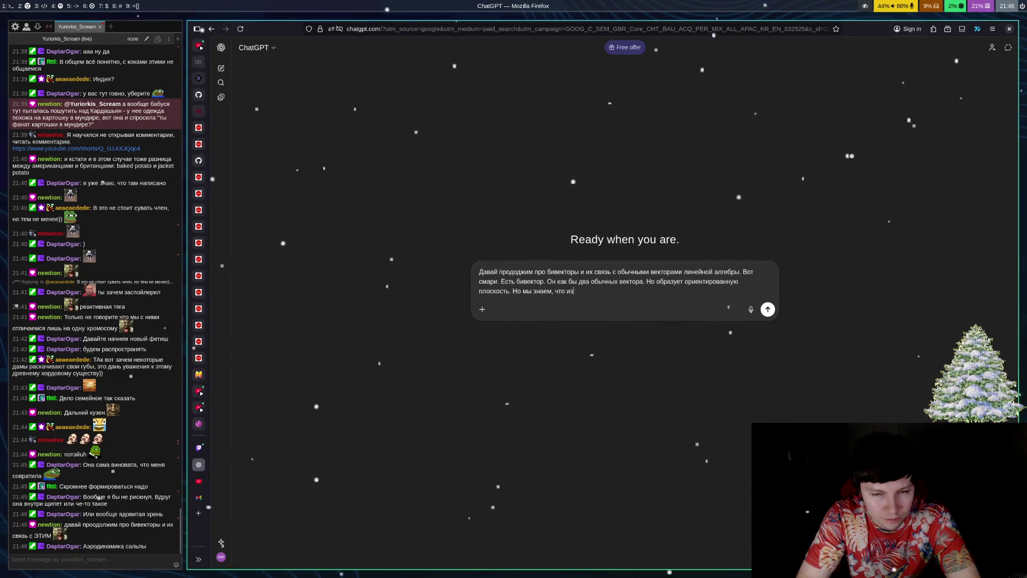
key("BackSpace")
key("BackSpace")
type("у двух обы")
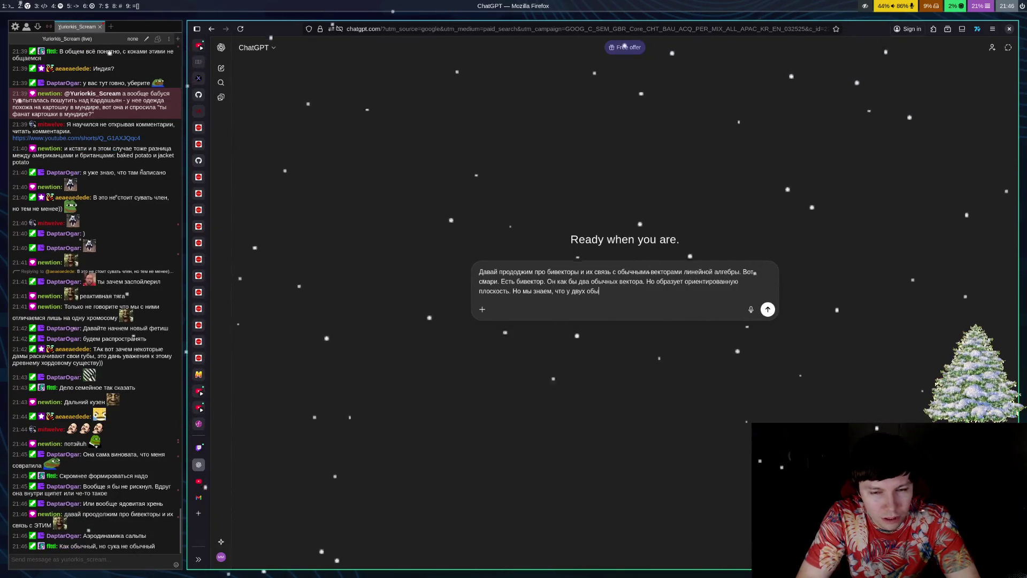
type("чных векторов можно посчитать дете")
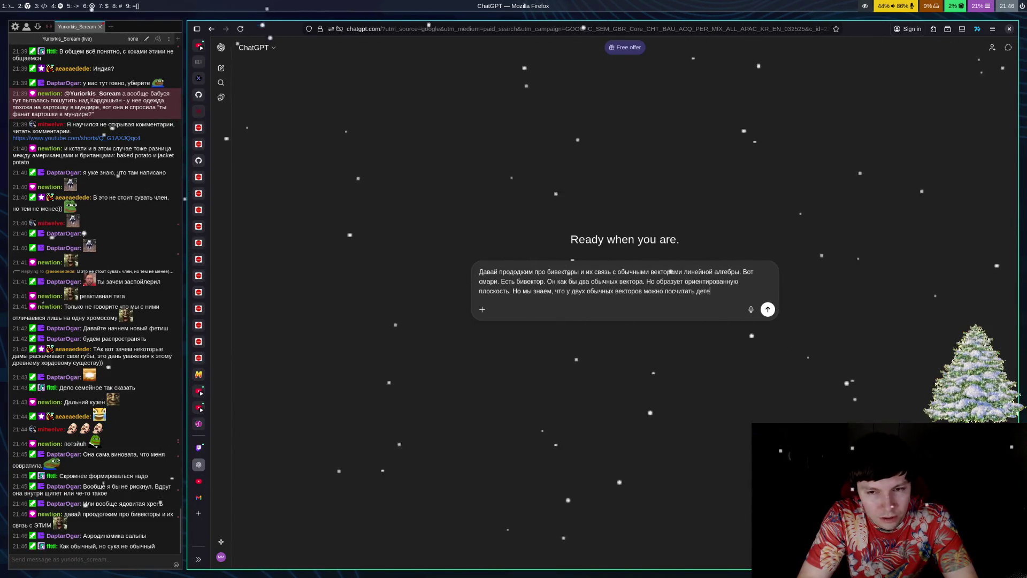
Step: Finish with 'Какая связь между бивектором и детерминантом обычных векторов' and send the message
type("Какая б")
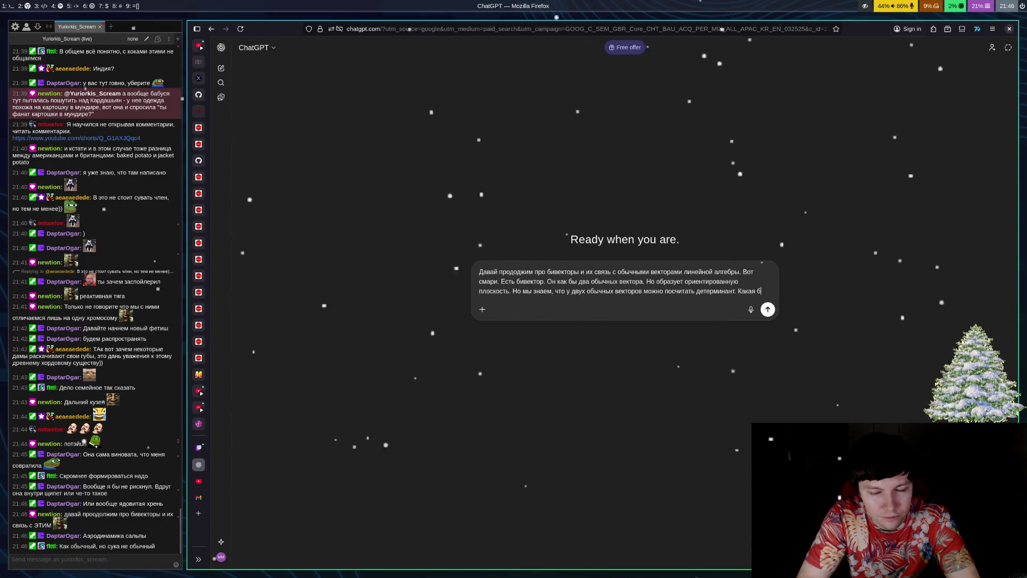
key("BackSpace")
key("BackSpace")
key("BackSpace")
key("BackSpace")
key("BackSpace")
key("BackSpace")
key("BackSpace")
type("А еще мы з")
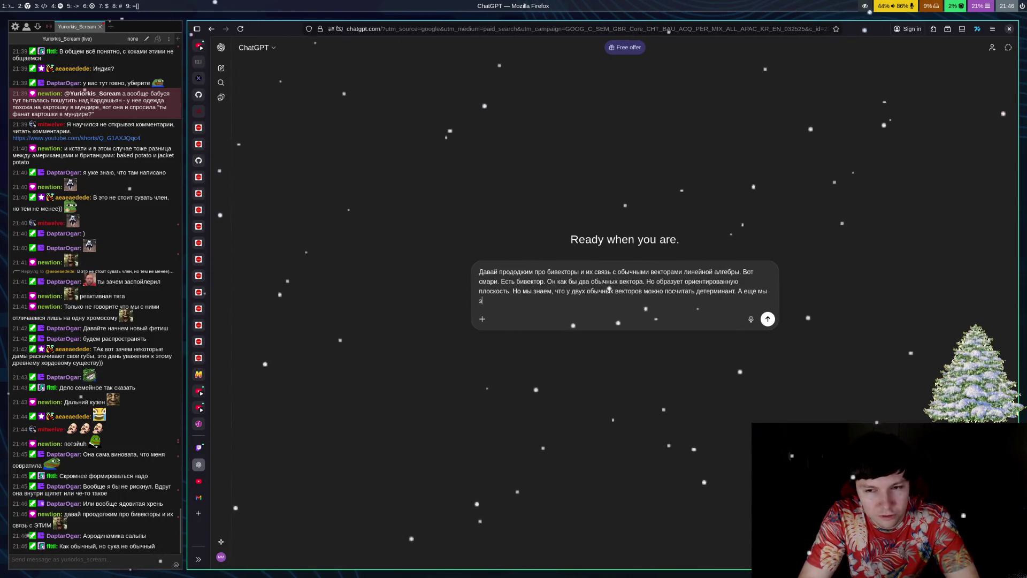
type("наем ч")
type("то с помощью бивектора можно ")
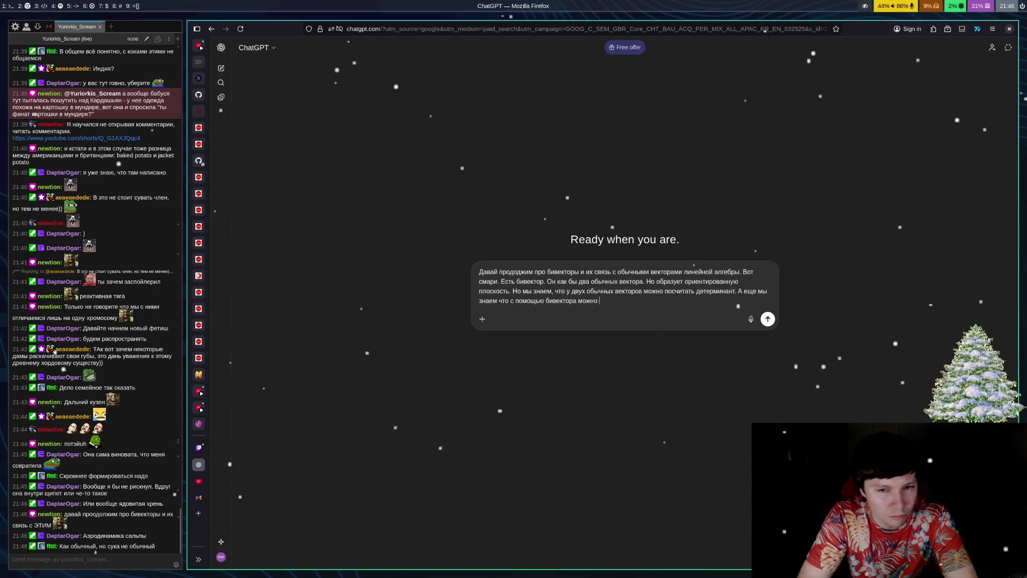
type("повращать на 90 гн")
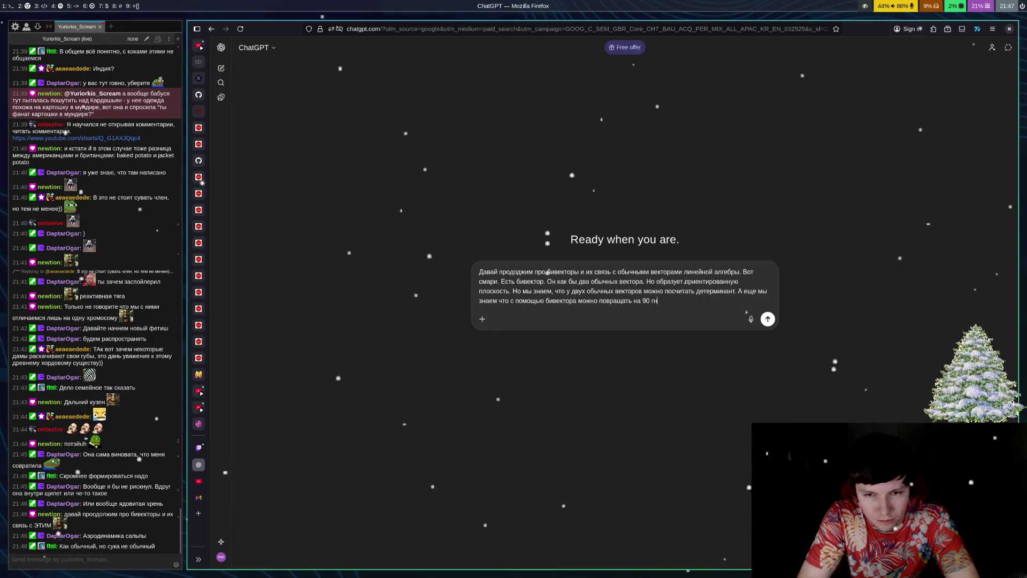
key("BackSpace")
type("радусов")
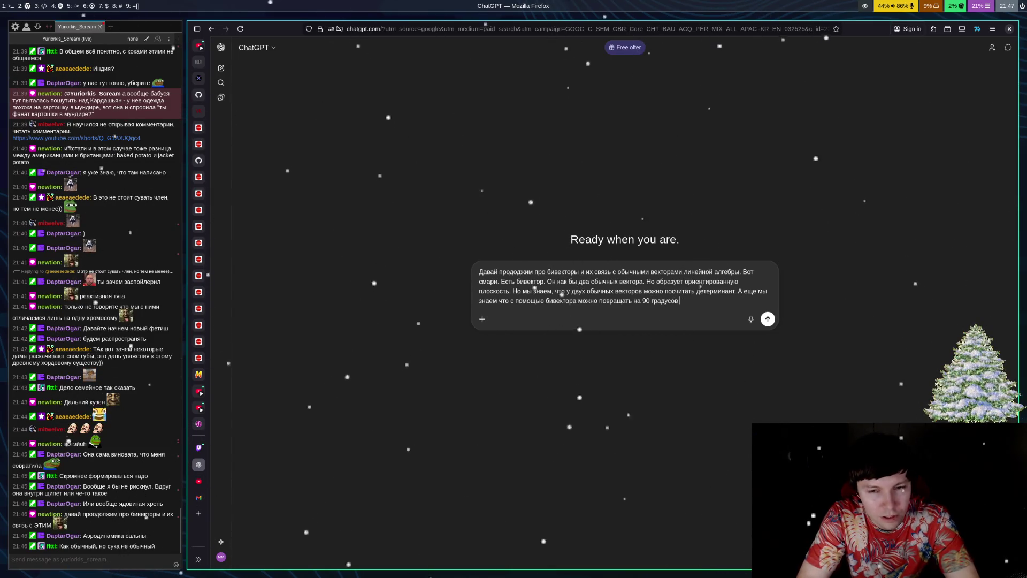
type(" обычный век")
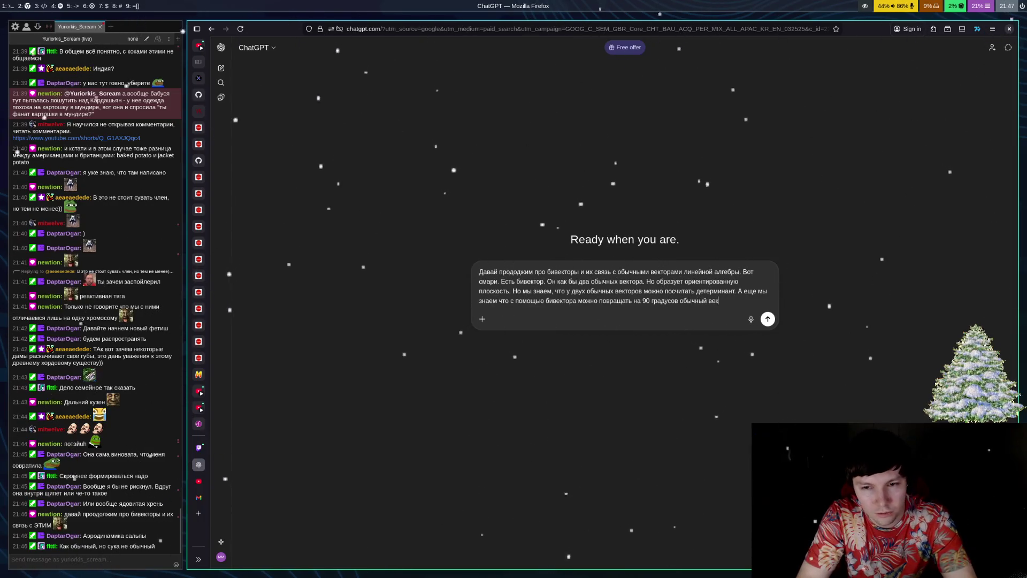
type("н леджит")
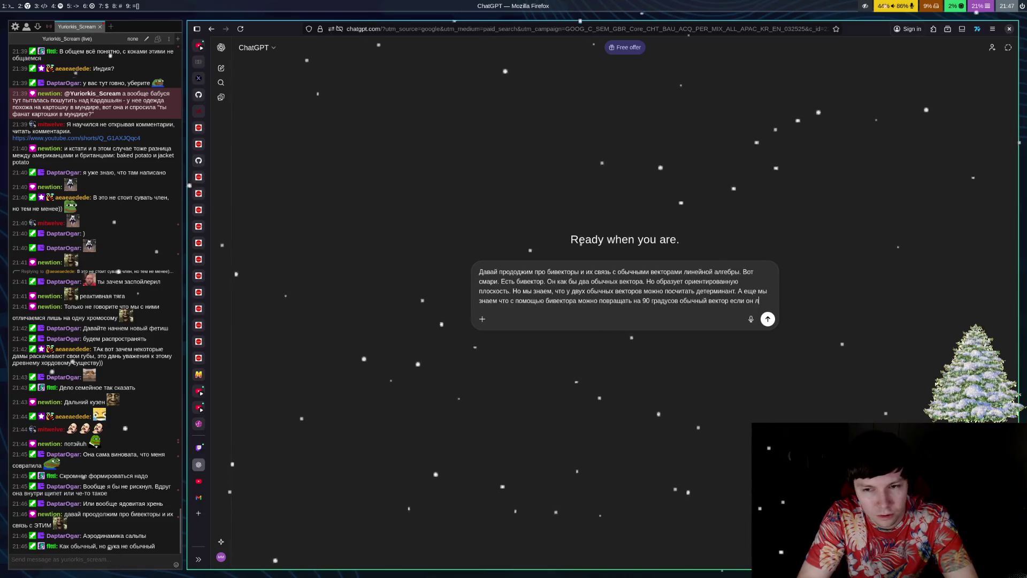
key("BackSpace")
key("BackSpace")
key("BackSpace")
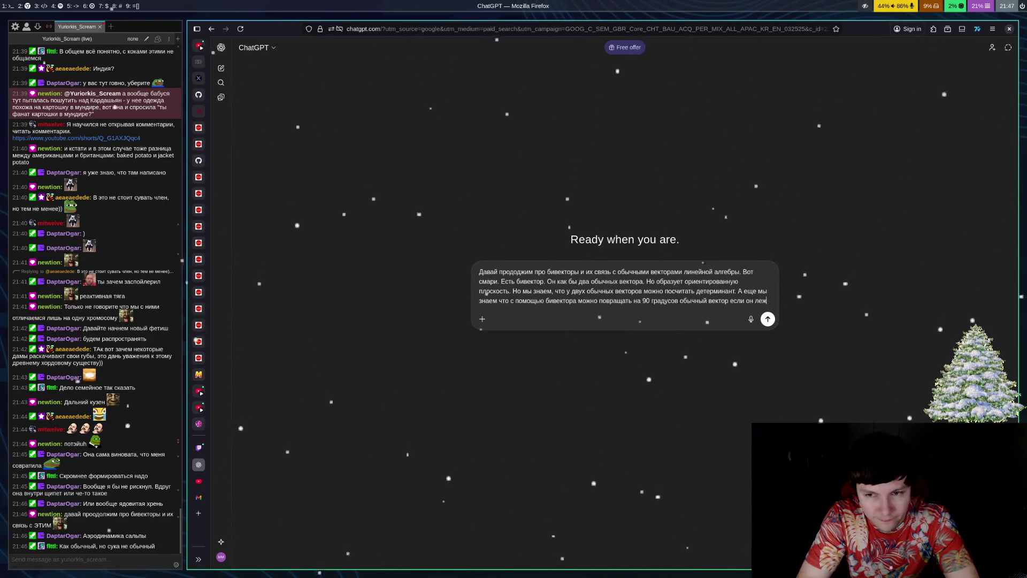
type("ит в плос")
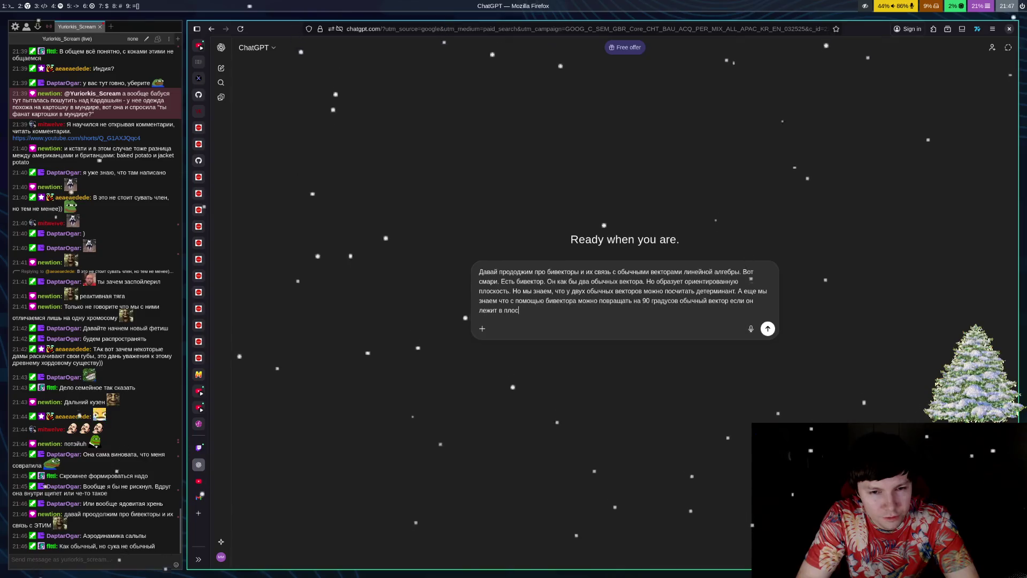
type("кости бивектора")
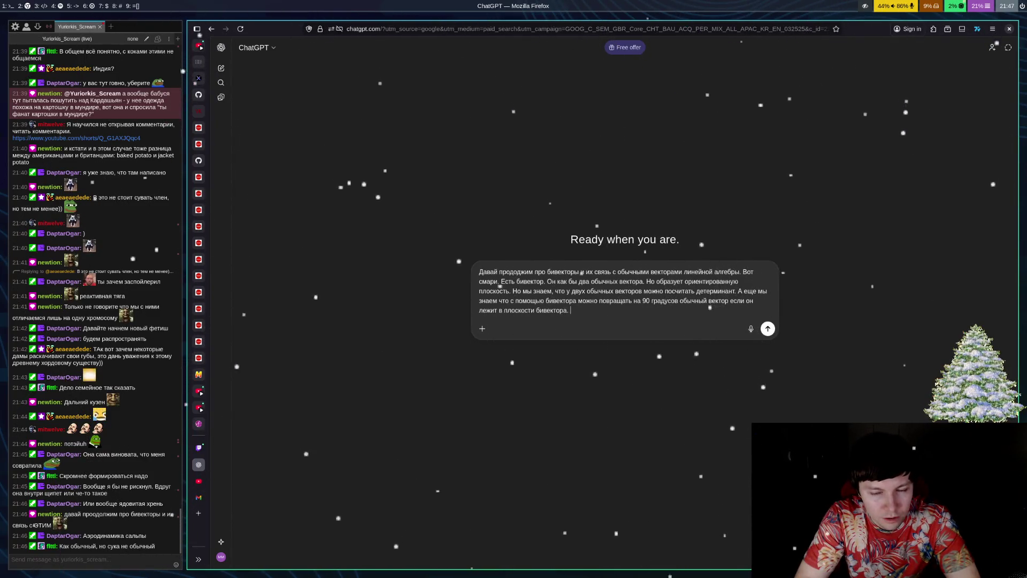
key("BackSpace")
type(". Внименр")
key("BackSpace")
type("ие вопрос! Какая связя")
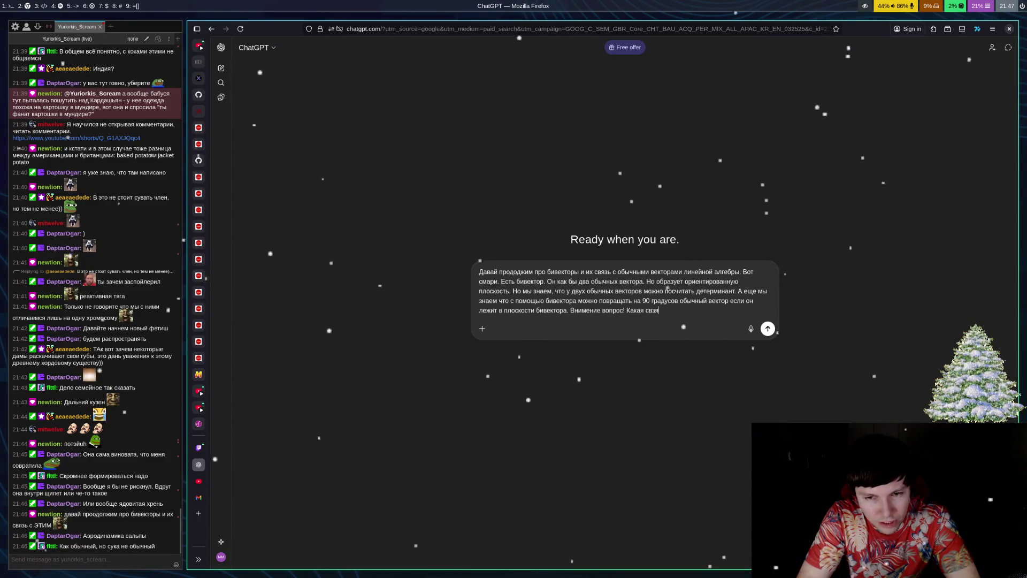
type("ь ")
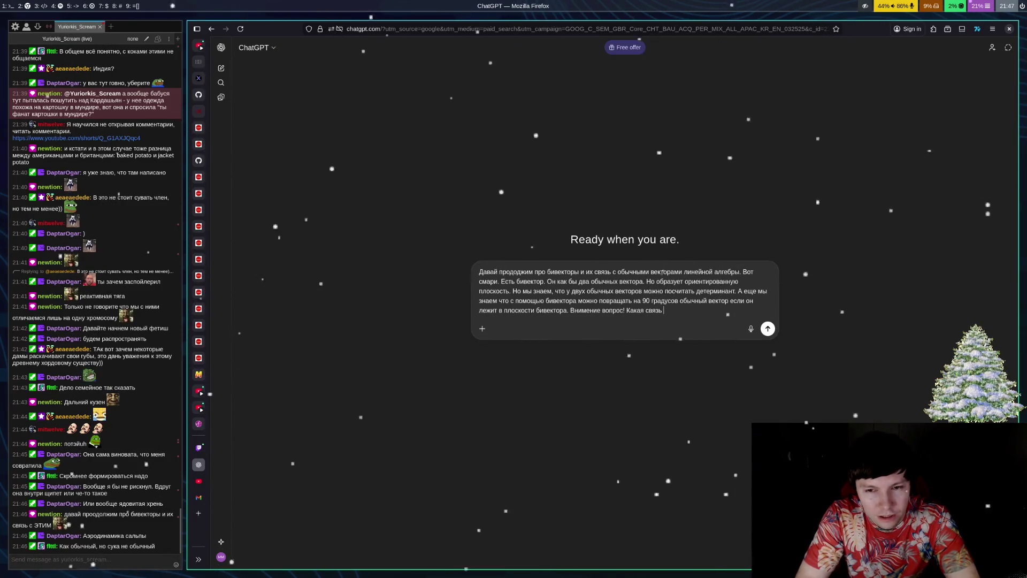
type("между бивектором")
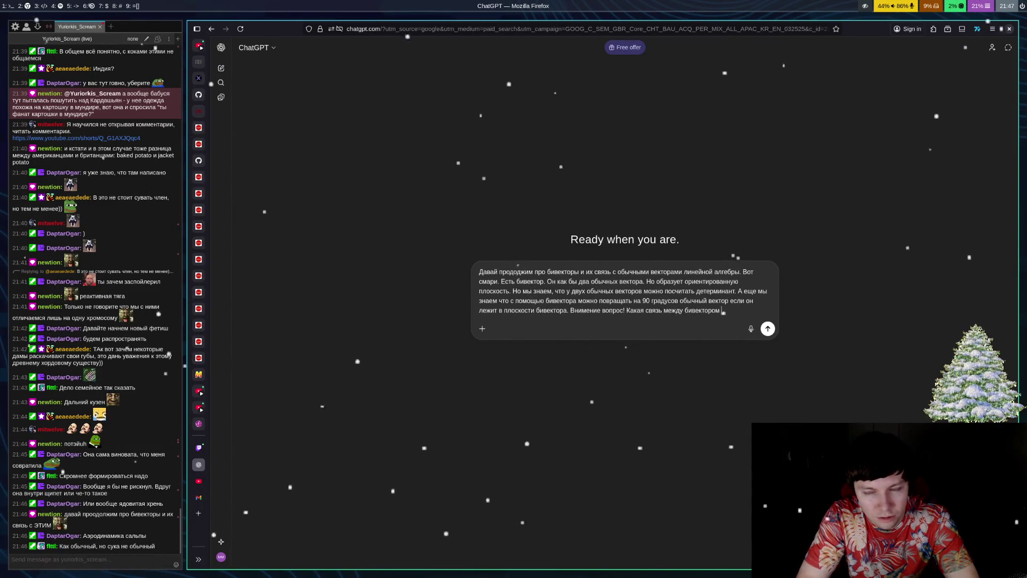
type(" и детерминантом обычных векторов")
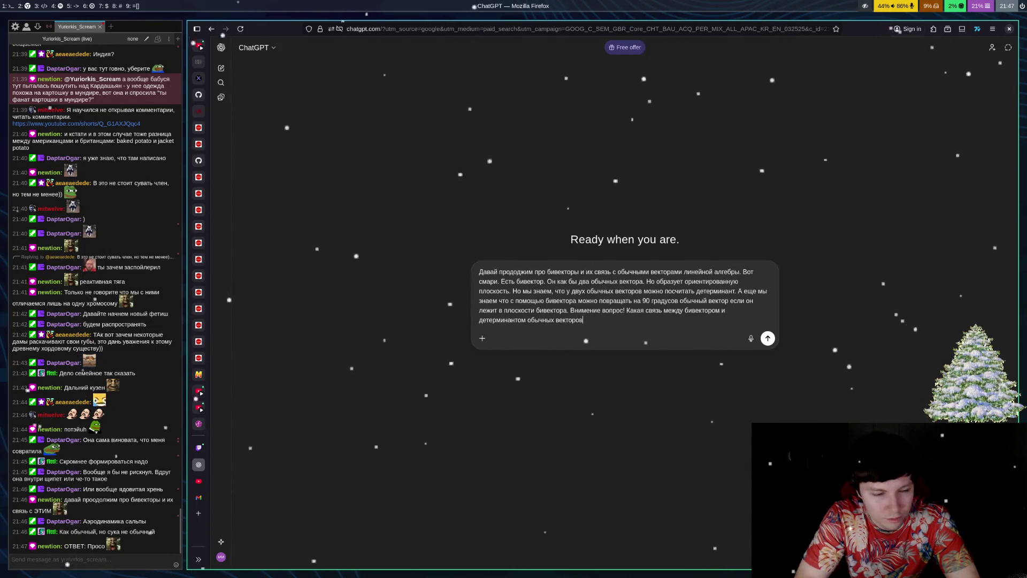
key("Return")
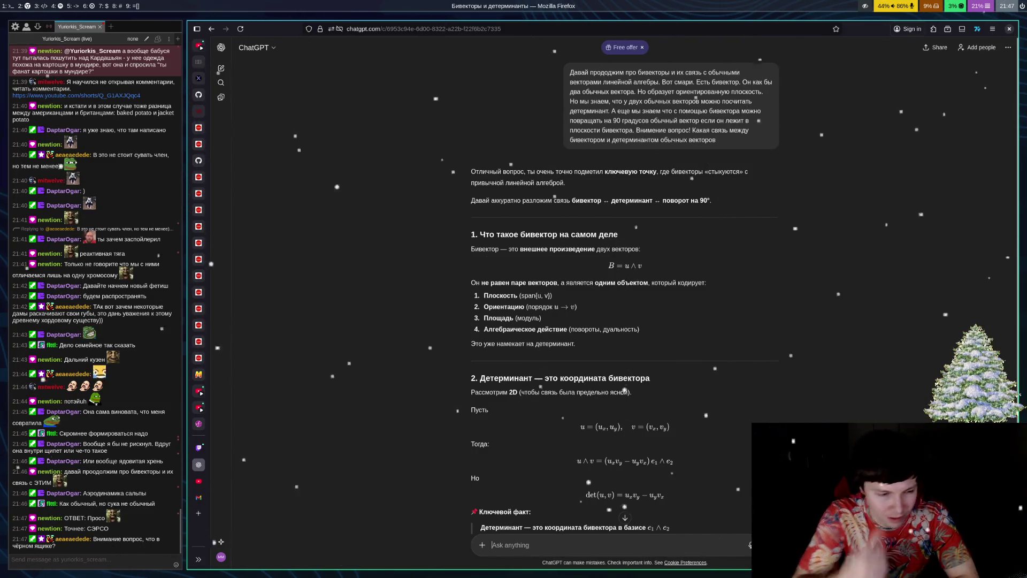
Step: Once ChatGPT's answer has loaded, switch to the OBS Studio workspace with super+6
key("super+6")
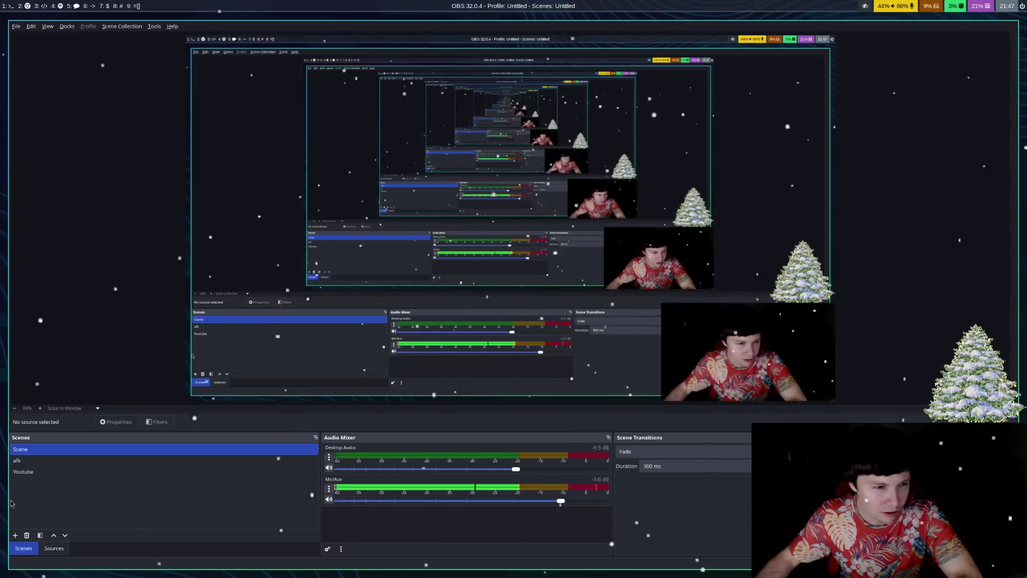
Step: Put the stream on the afk scene for the break, then switch to workspace 4
left_click(17, 460)
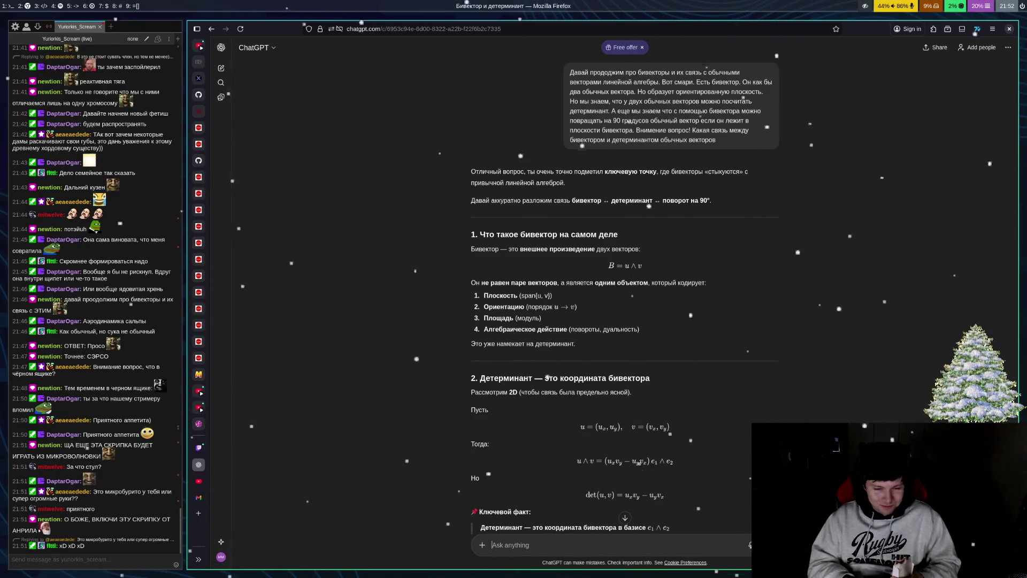
key("super+4")
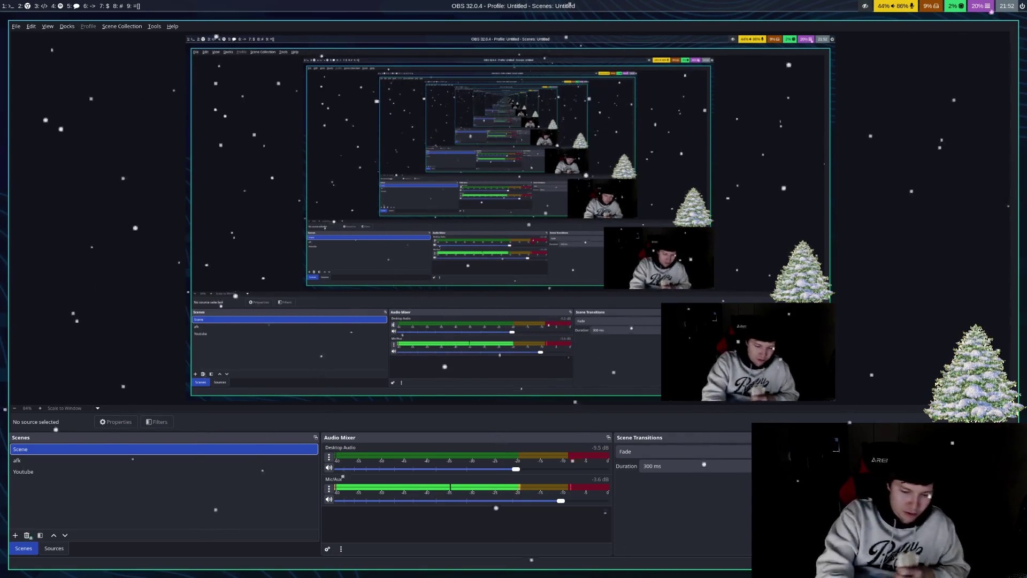
Step: Switch back to the Firefox workspace holding the ChatGPT bivector conversation
key("super+2")
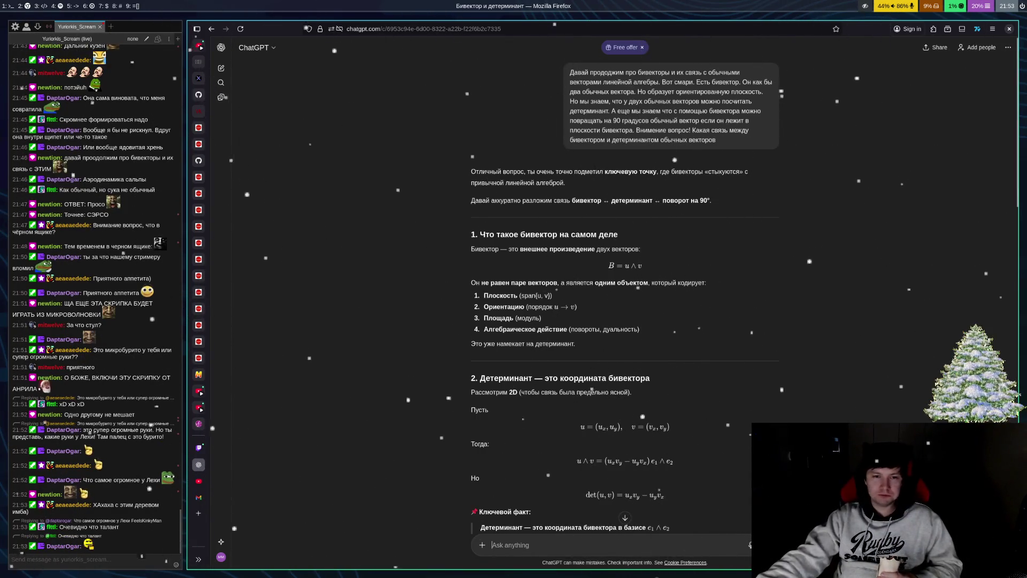
Step: Scroll down to section 2, where the determinant is u∧v's coordinate in basis e1∧e2
scroll(260, 387, "down", 3)
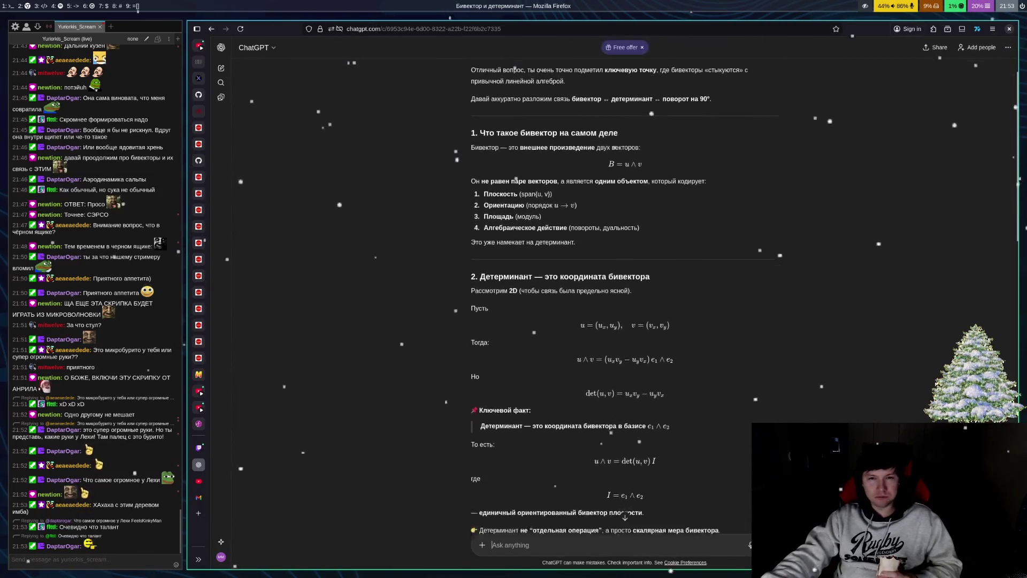
scroll(625, 300, "down", 1)
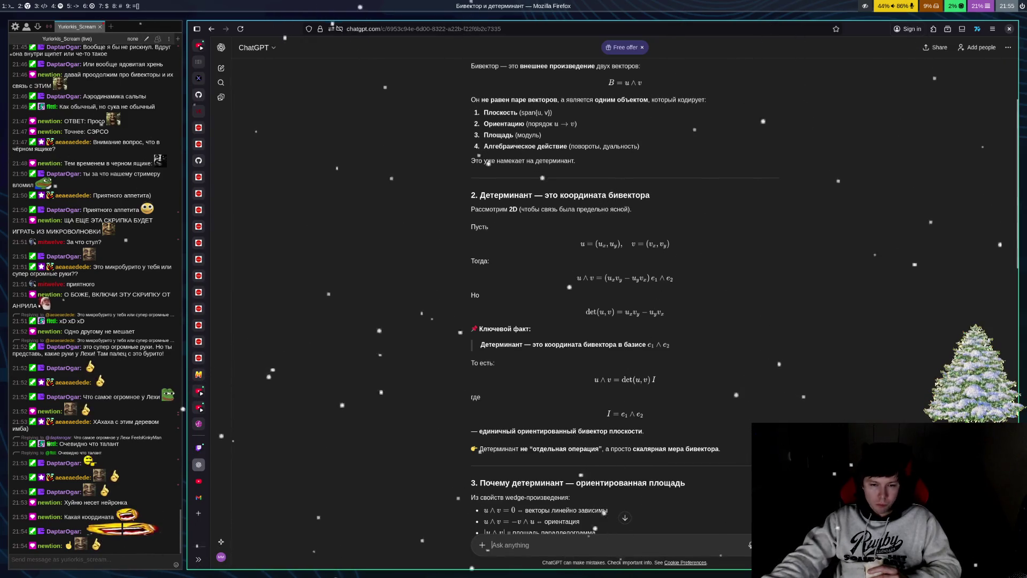
Step: Scroll to the end of the answer and back, then select «Пусть» through the u∧v formula
scroll(836, 421, "down", 15)
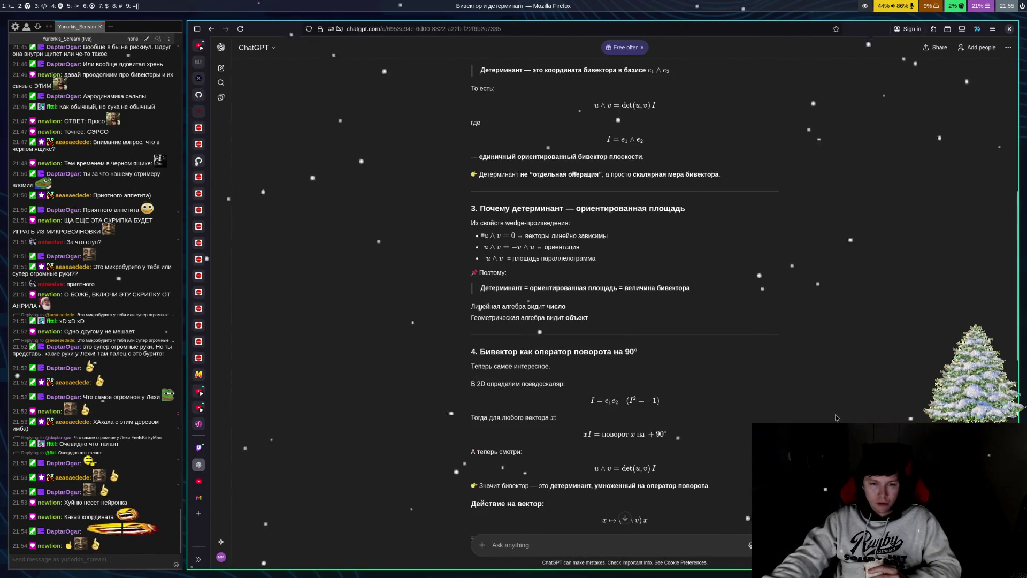
scroll(830, 410, "down", 3)
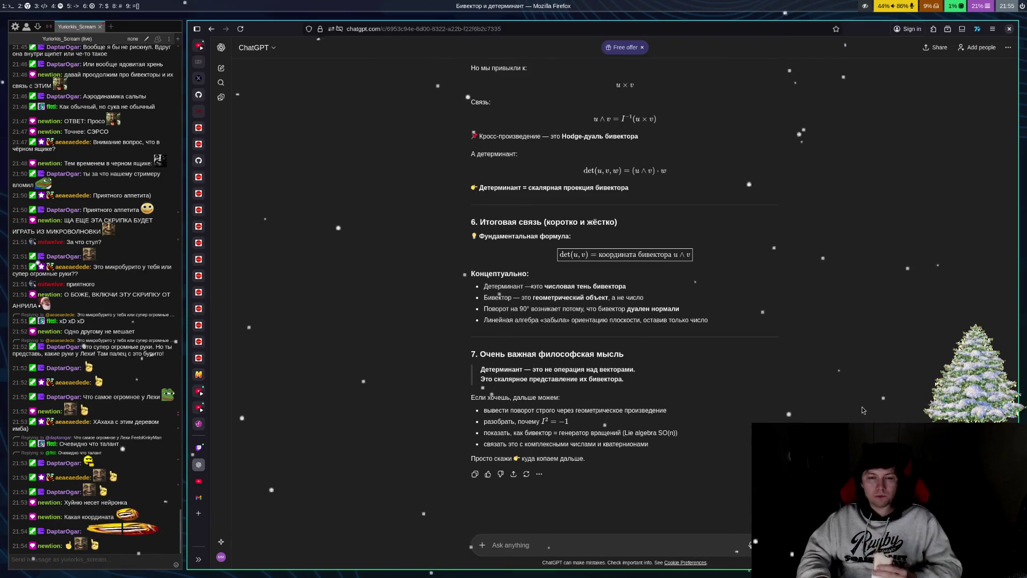
scroll(861, 410, "up", 10)
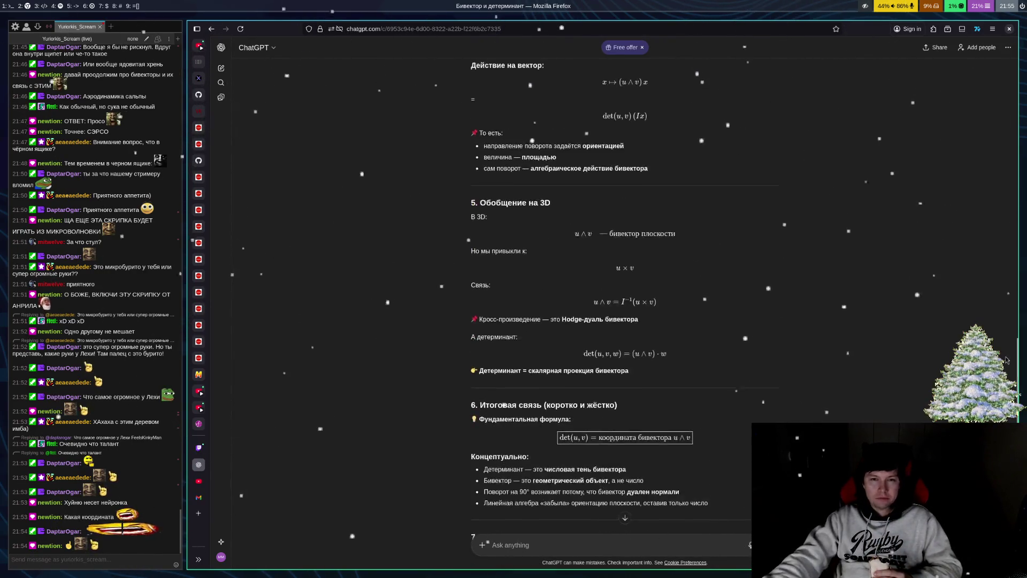
scroll(910, 373, "up", 5)
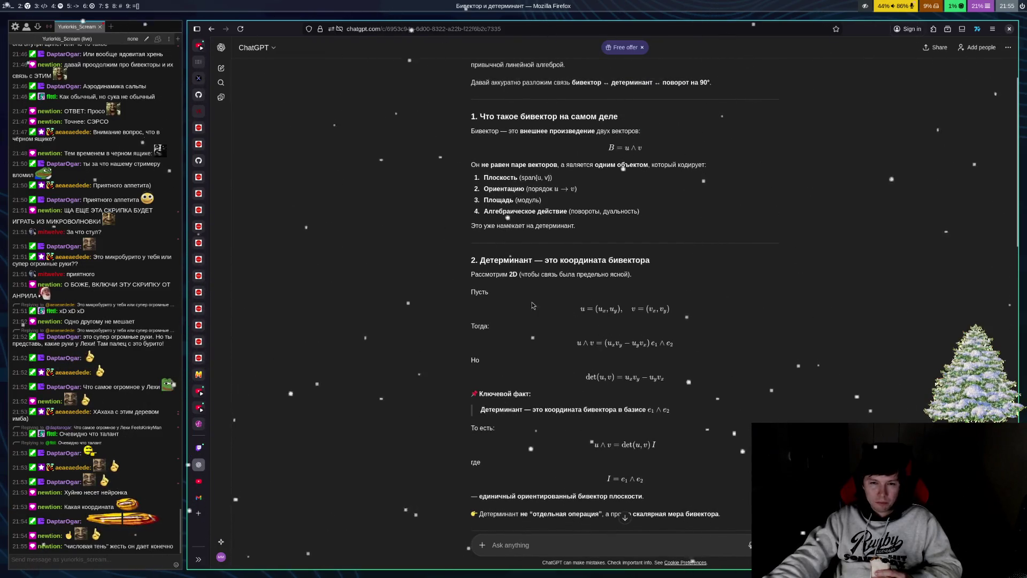
left_click_drag(470, 293, 633, 345)
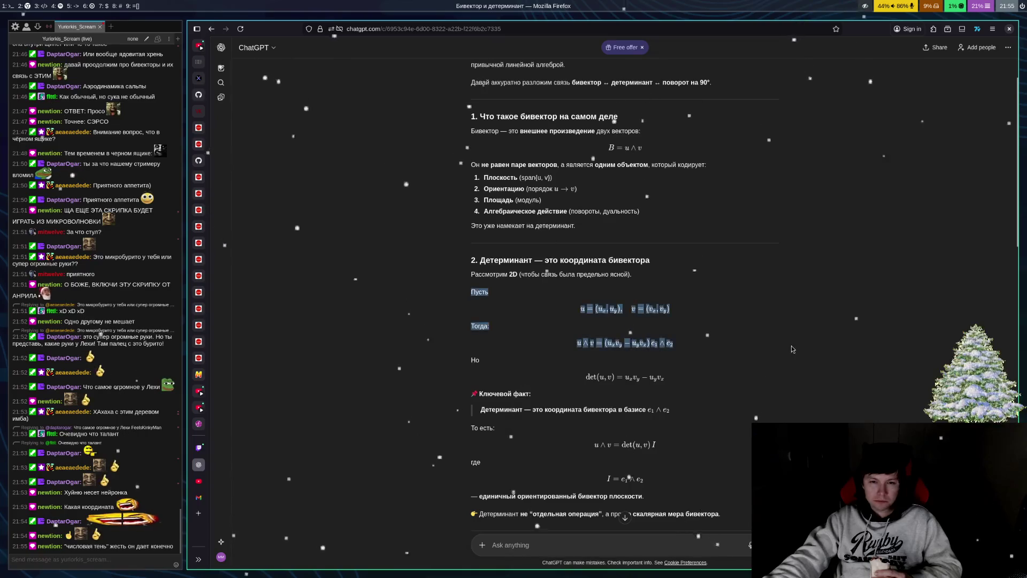
Step: Copy the selected formulas and send them under the follow-up question «Это че»
right_click(633, 345)
left_click(645, 352)
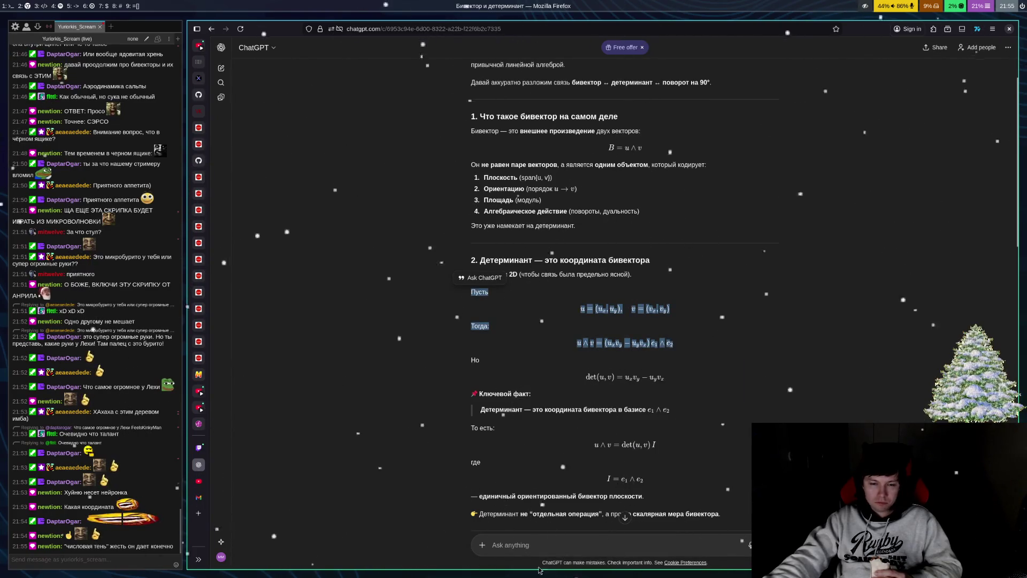
left_click(588, 556)
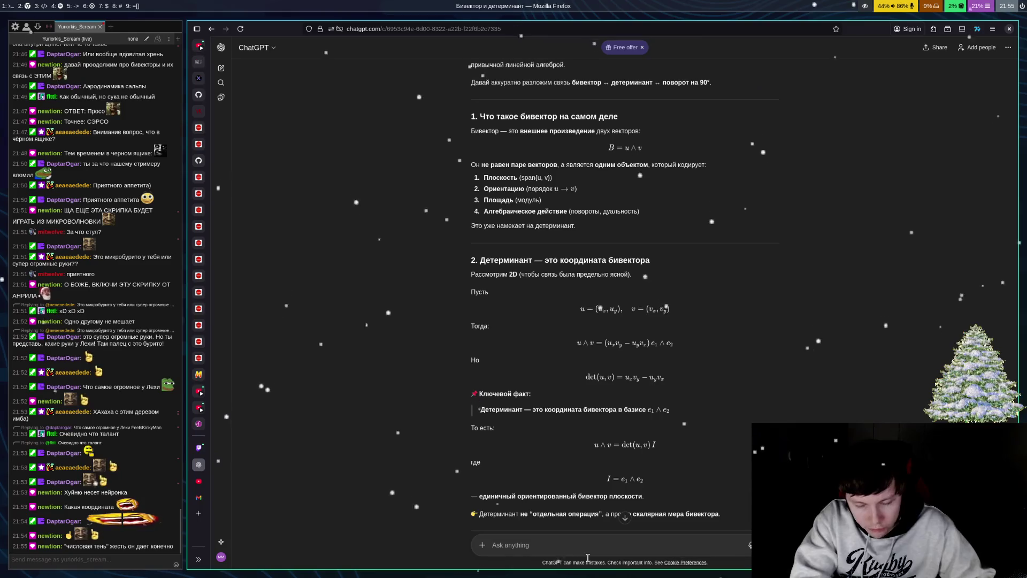
type("Эир чк")
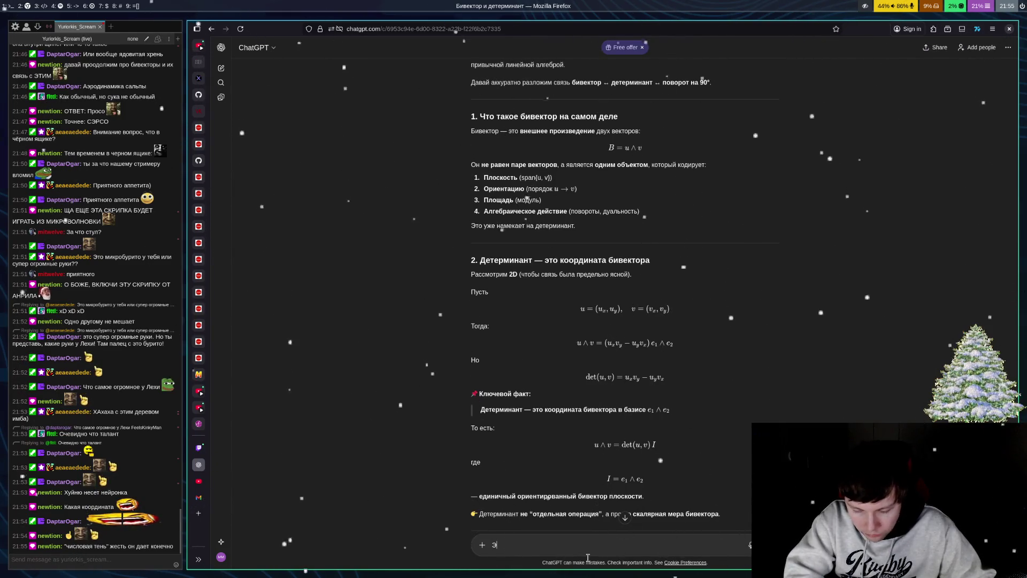
key("BackSpace")
key("BackSpace")
key("BackSpace")
type("то че")
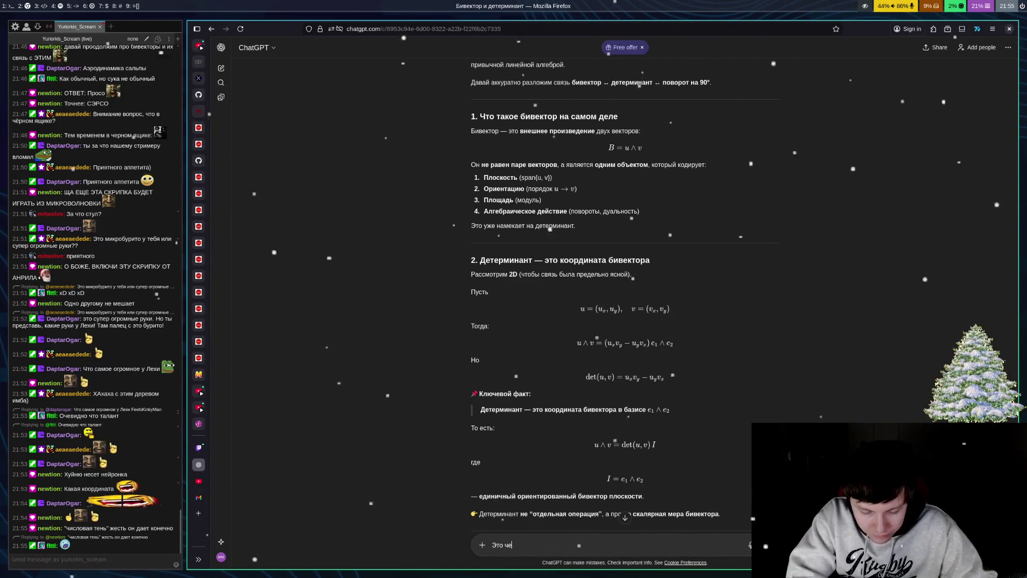
key("shift+Return")
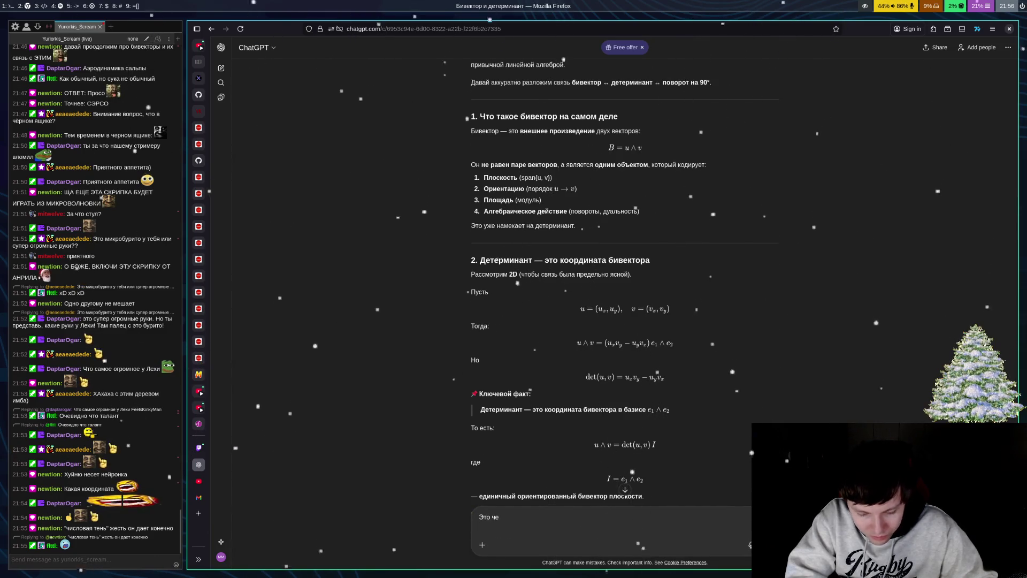
key("ctrl+v")
key("Return")
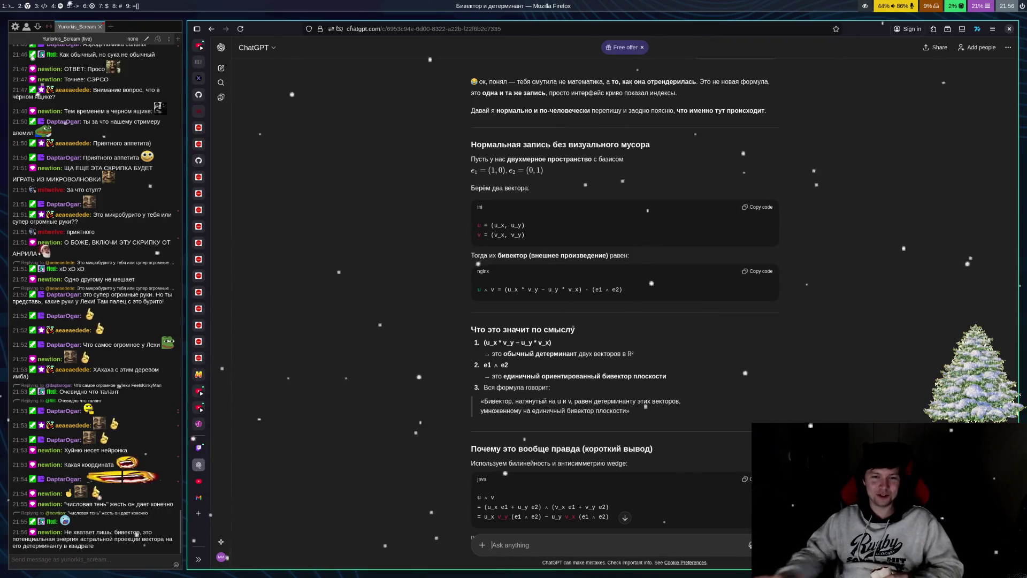
Step: Scroll through the plain-notation rewrite giving u ∧ v = (u_x * v_y − u_y * v_x) · (e1 ∧ e2)
scroll(710, 398, "up", 3)
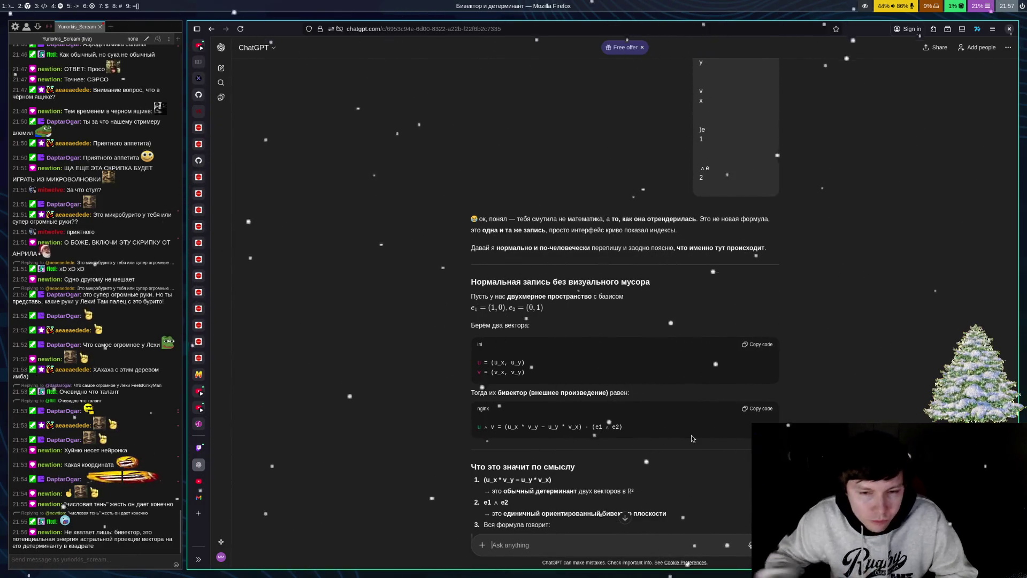
scroll(900, 388, "down", 4)
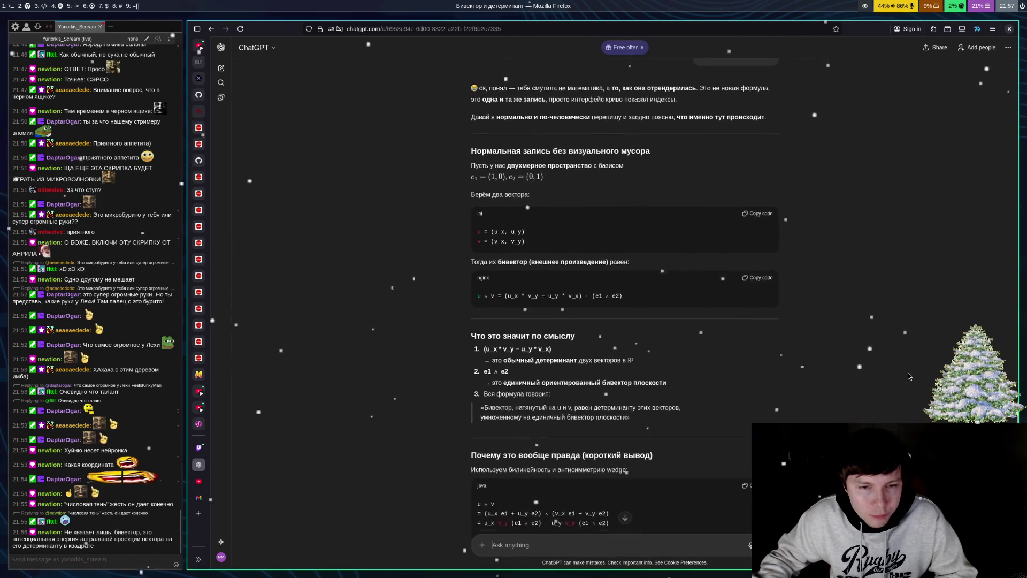
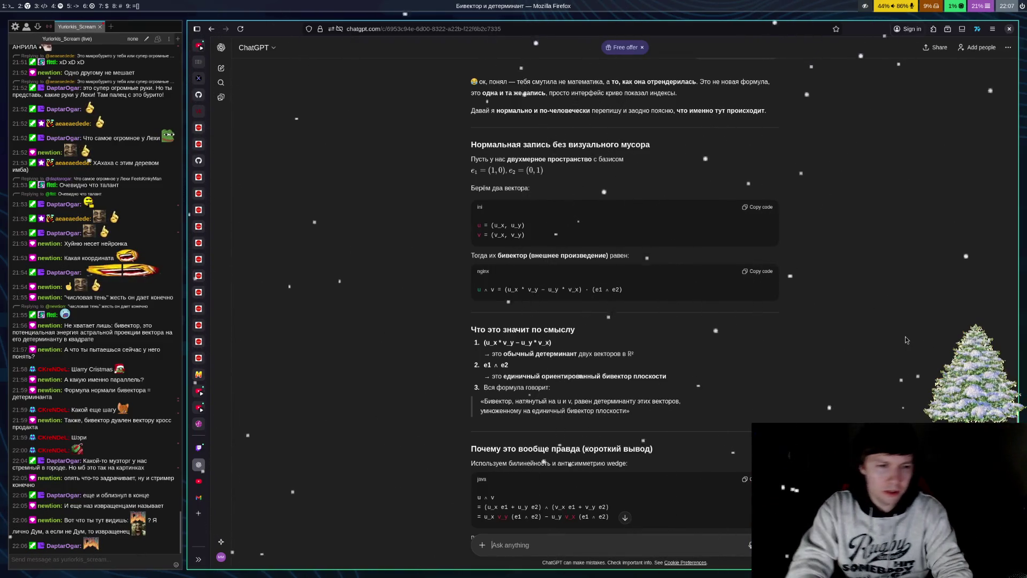
Step: Begin a Tridactyl new-tab command, erasing the letters typed in the wrong keyboard layout
type("en")
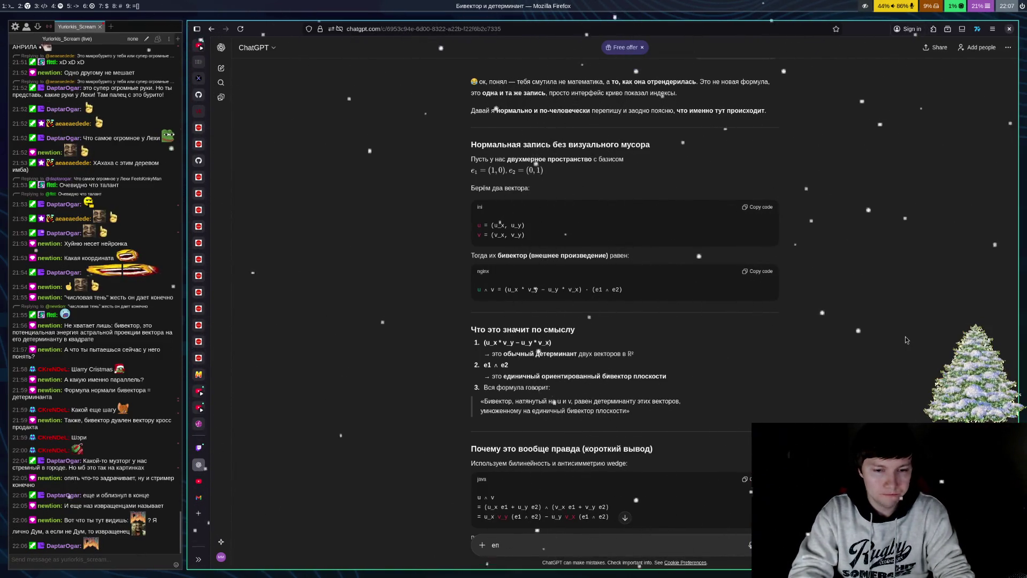
key("Escape")
type("tпщщ")
key("BackSpace")
key("BackSpace")
key("BackSpace")
Step: Open Google in a new tab and search for 'geogebra'
type("goo")
key("Return")
type("geogebrta")
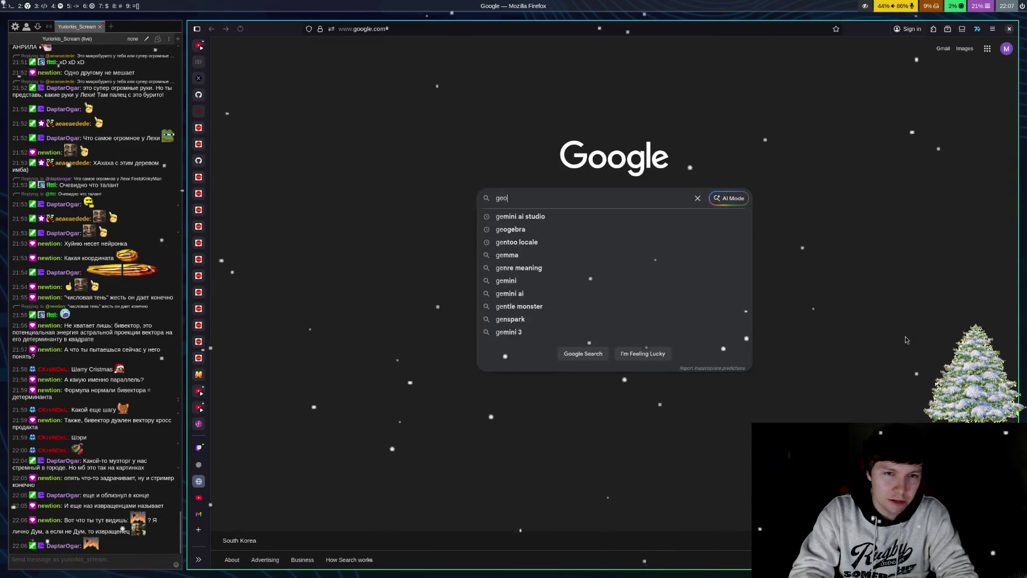
key("BackSpace")
key("BackSpace")
type("a")
key("Return")
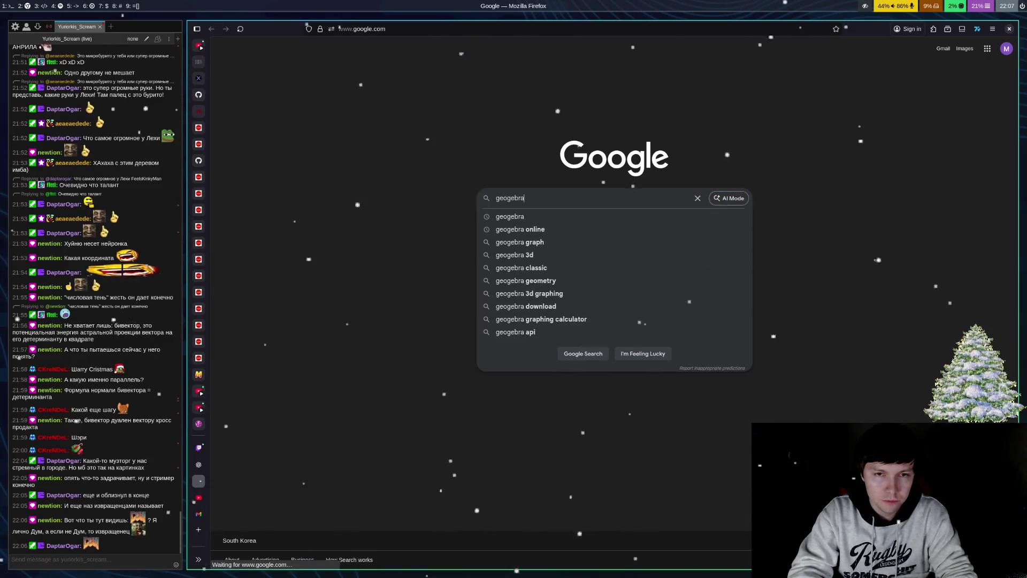
Step: Follow the first search result to geogebra.org and launch the calculator
key("f")
key("a")
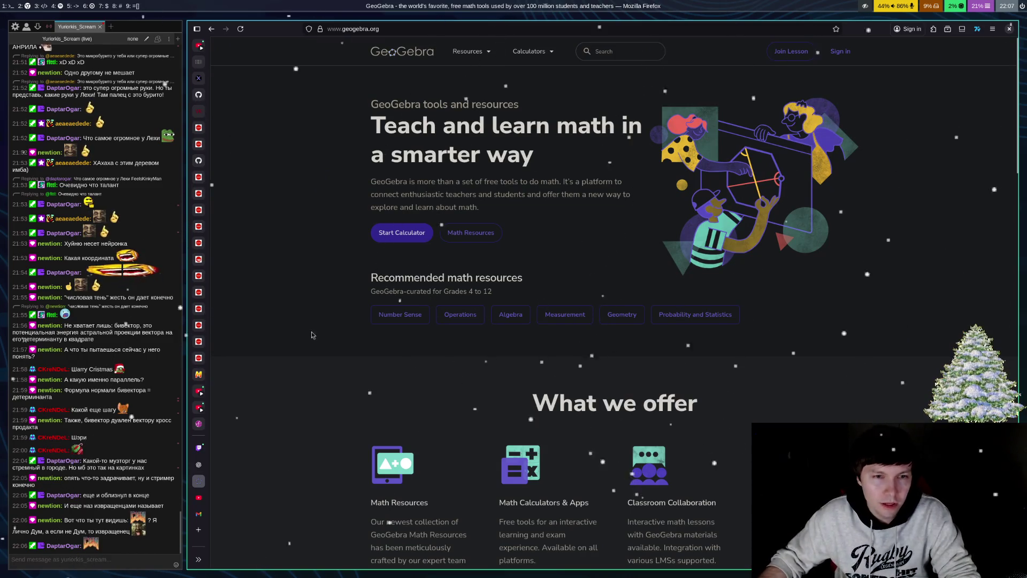
left_click(403, 239)
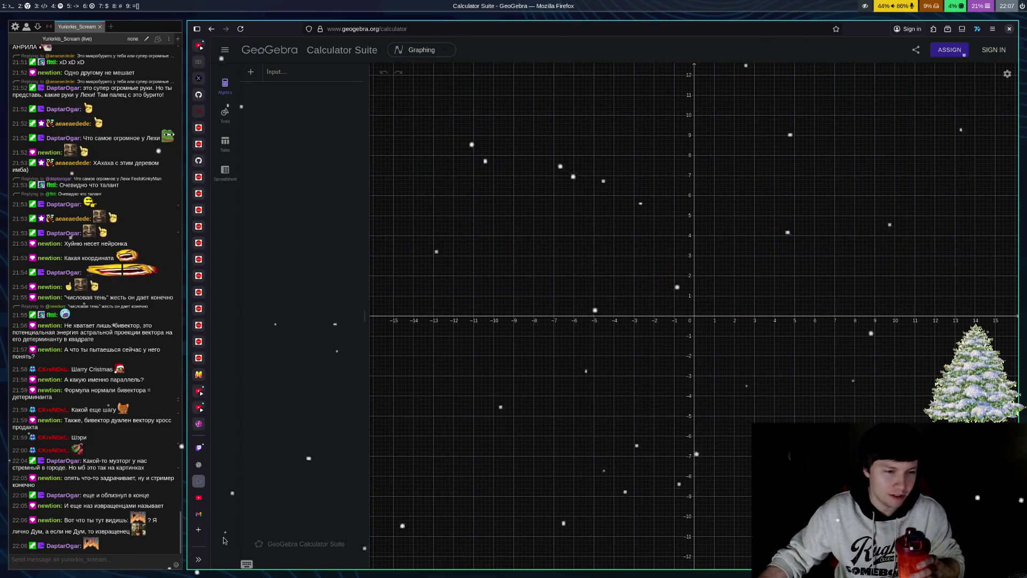
Step: Tile a second window with the ChatGPT conversation beside GeoGebra and close the stray blank tab
left_click(200, 480)
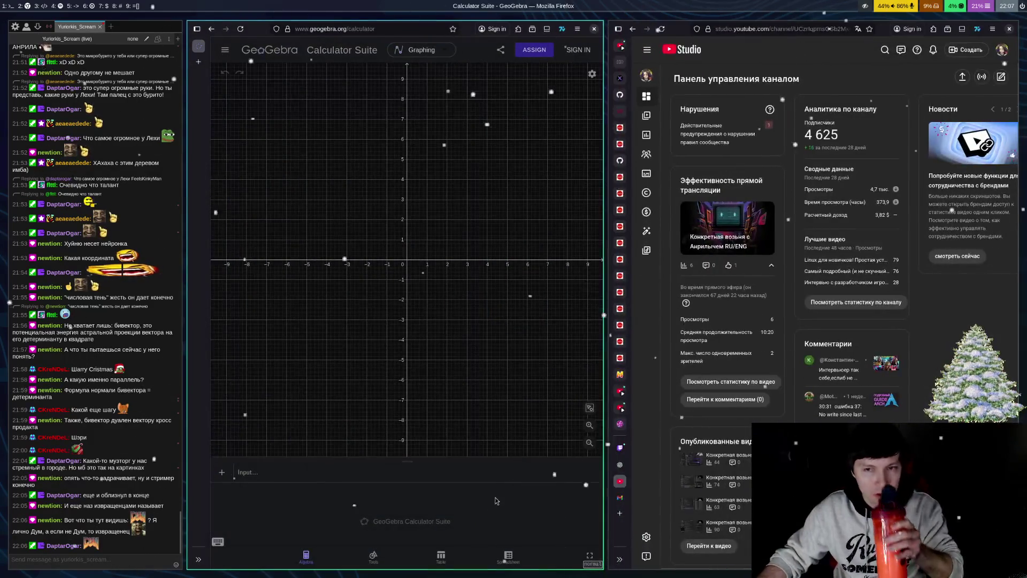
left_click(620, 465)
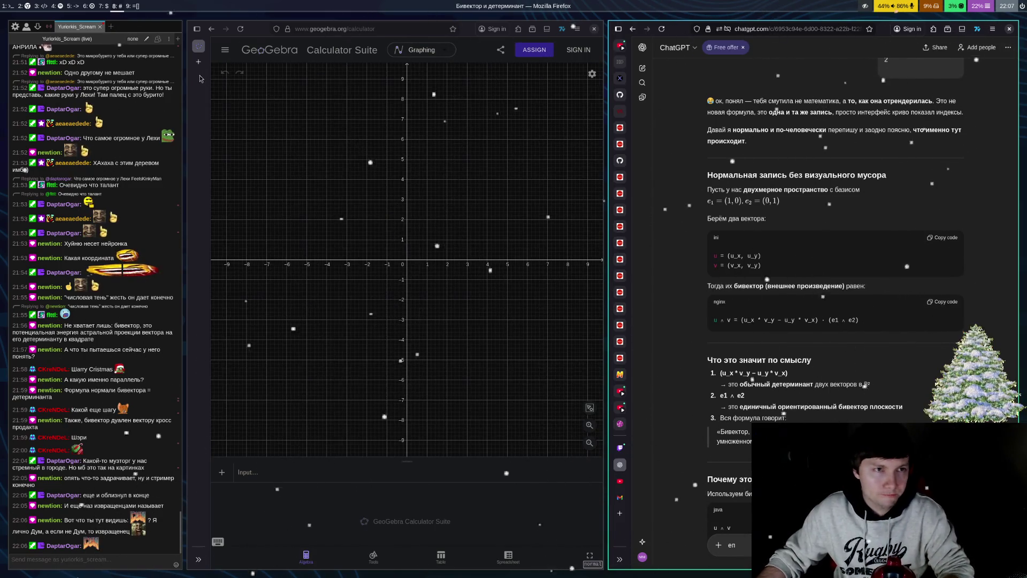
left_click(200, 50)
left_click(200, 62)
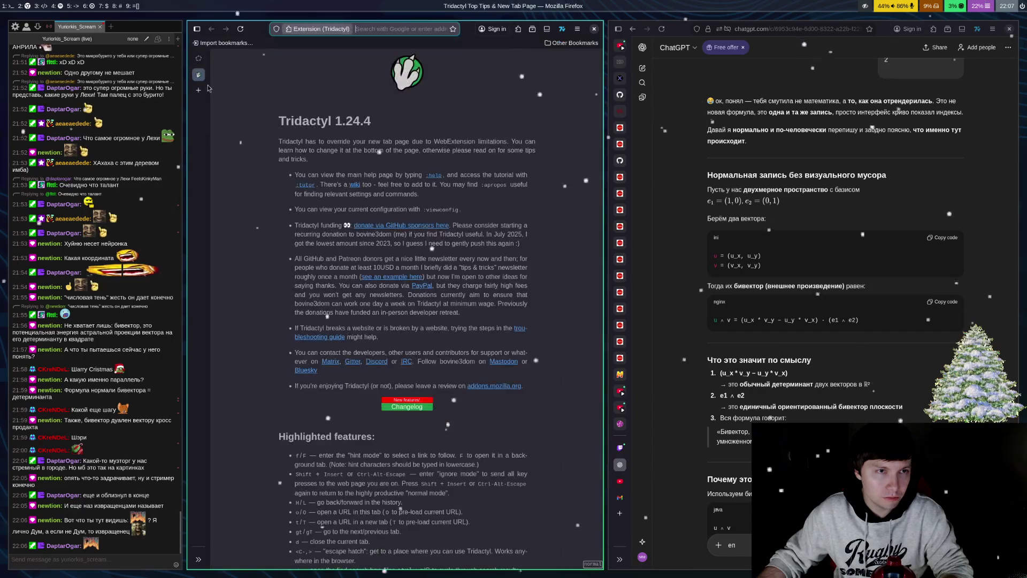
key("d")
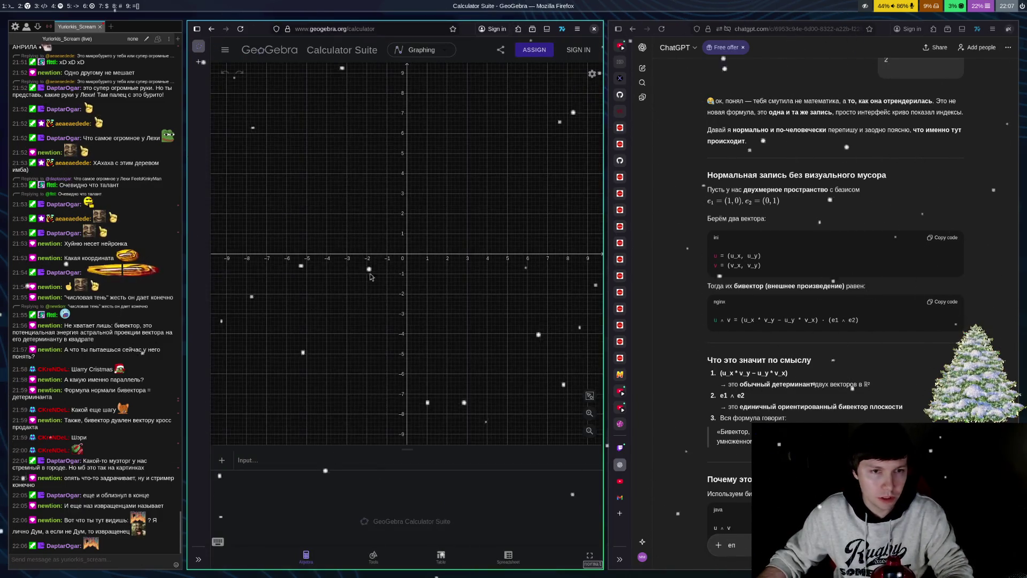
Step: Choose the Vector tool from the Lines tools and start the first vector at the origin
left_click(373, 557)
scroll(389, 501, "down", 10)
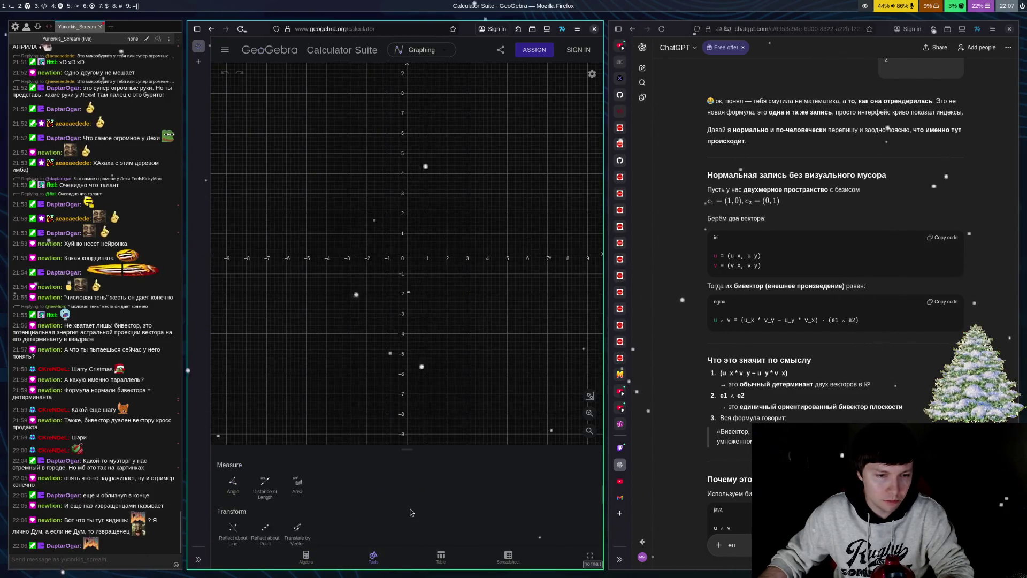
left_click(329, 486)
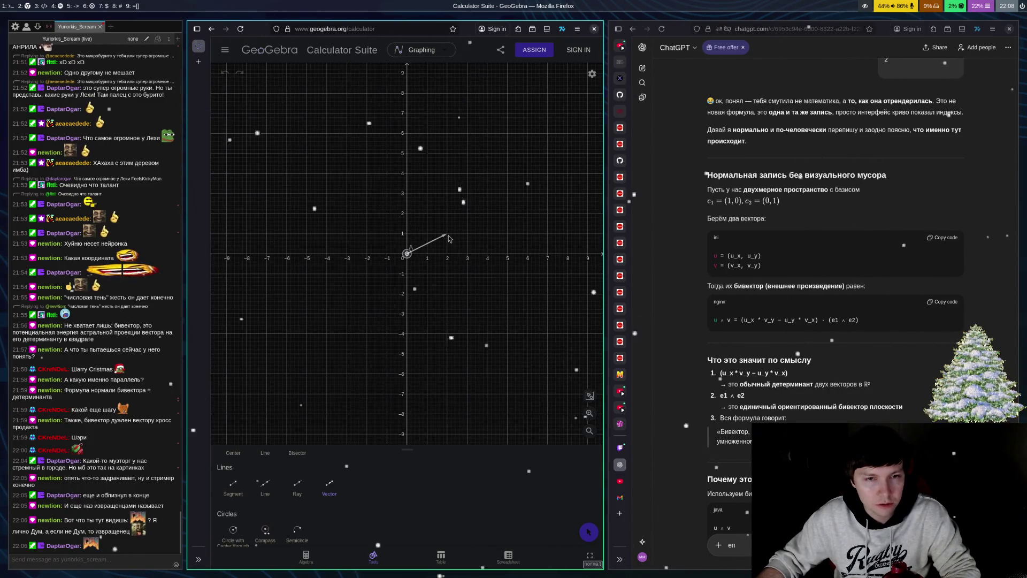
left_click(408, 255)
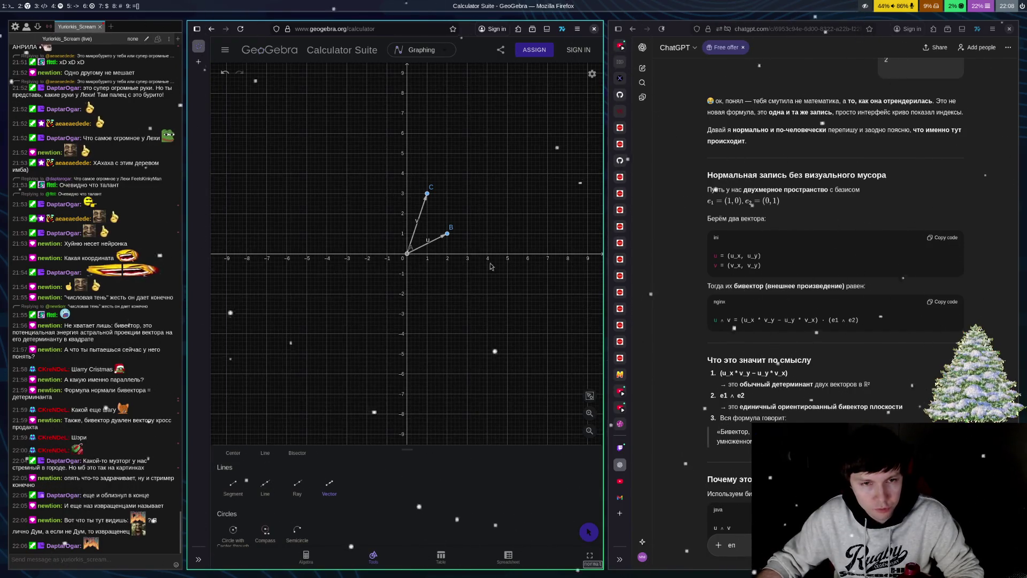
Step: Add a vector from the origin to D at (1, 0)
left_click(428, 255)
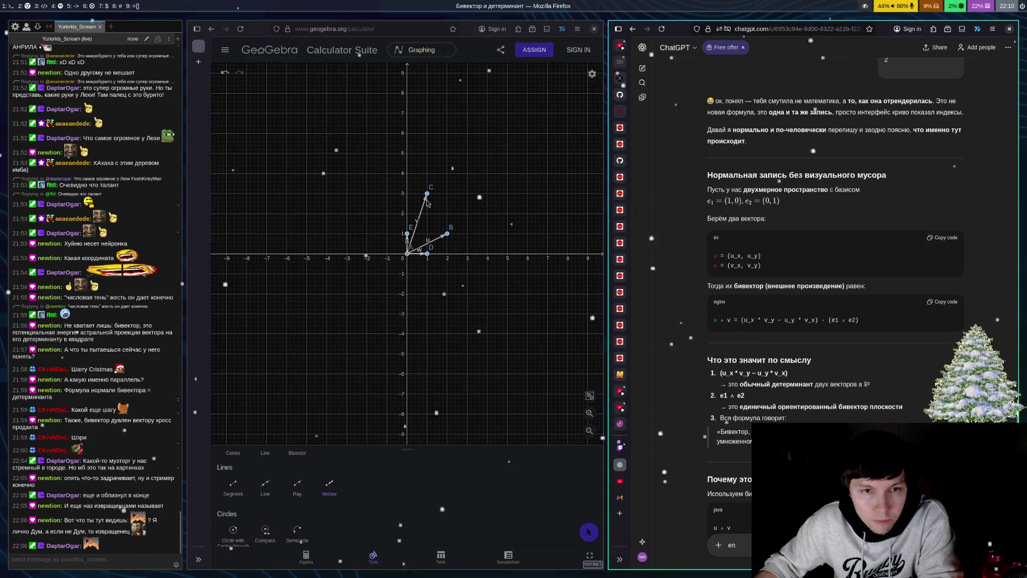
Step: Draw vectors from B and from C to the new corner F (3, 4)
left_click(447, 234)
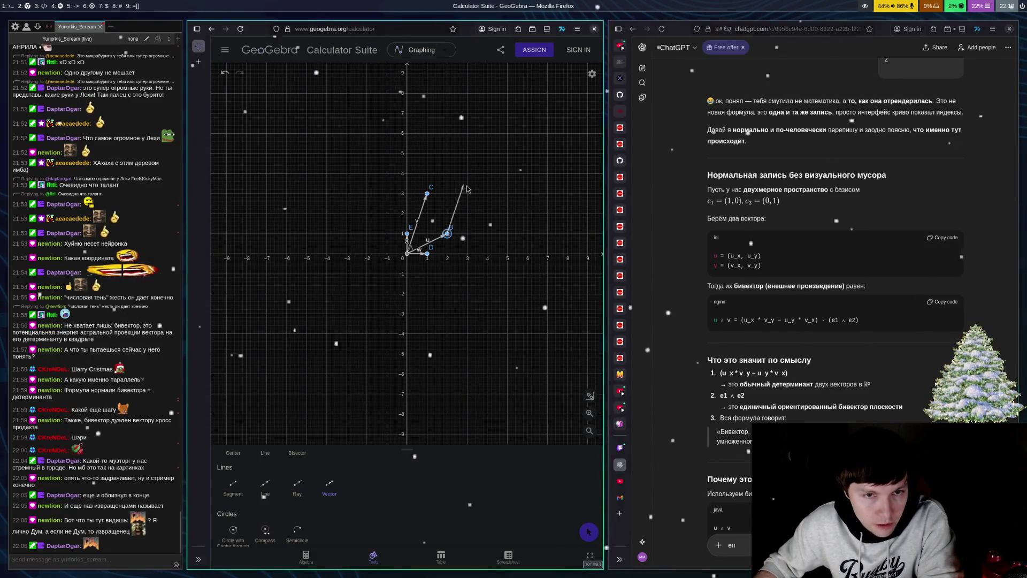
left_click(467, 175)
left_click(427, 193)
left_click(467, 175)
Step: Add vectors to F from G (0, 4) and H (3, 0), then open the linked YouTube short
left_click(407, 174)
left_click(467, 174)
left_click(467, 254)
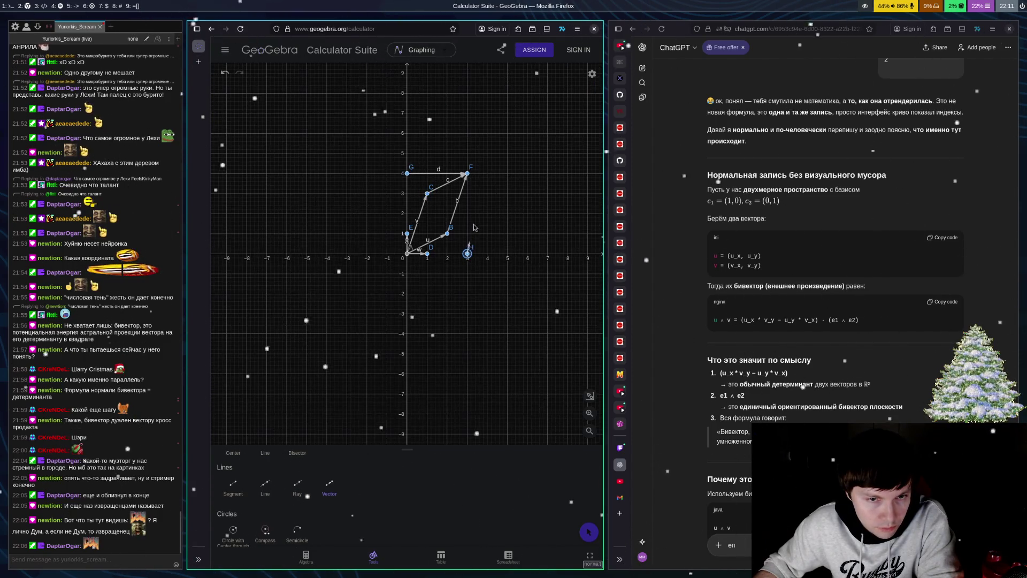
left_click(467, 174)
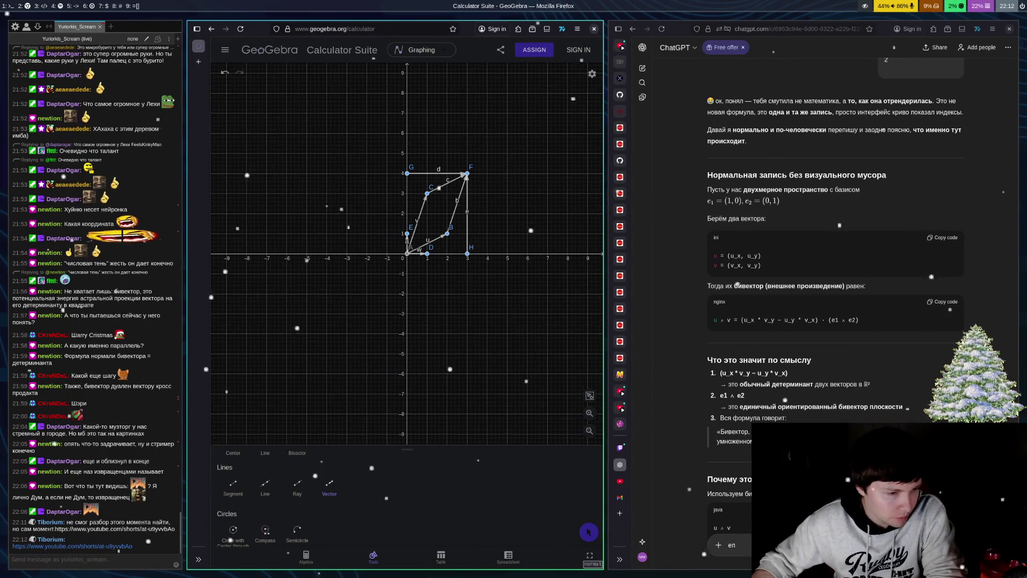
left_click(92, 546)
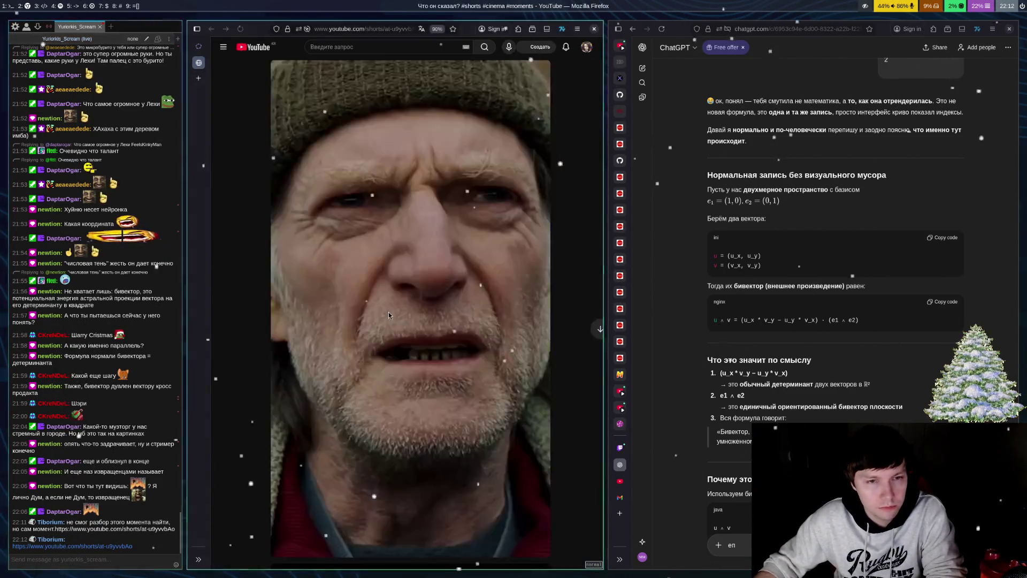
Step: Pause, resume and pause the YouTube short, then close its tab to return to GeoGebra
left_click(388, 312)
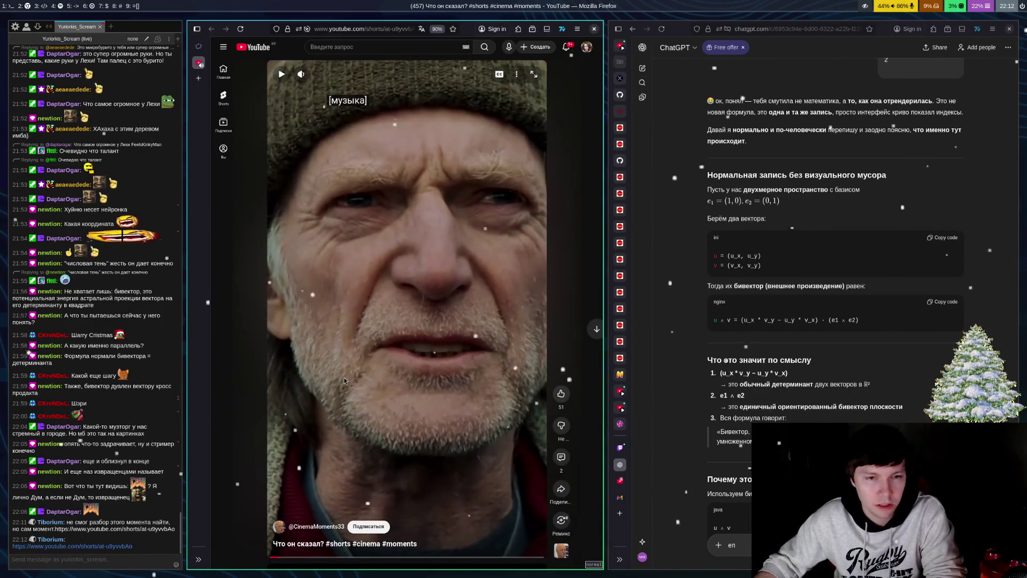
left_click(373, 356)
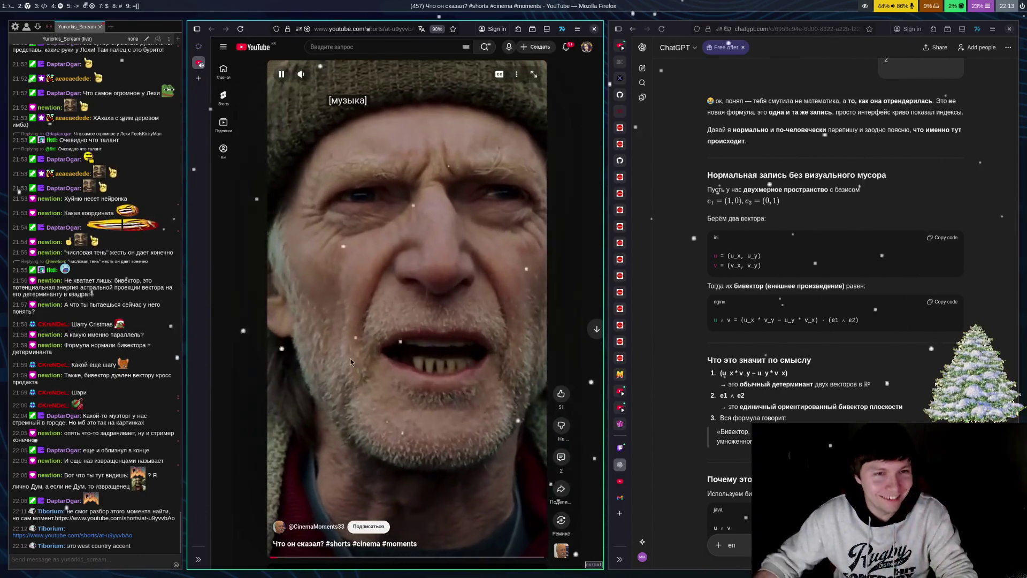
left_click(474, 306)
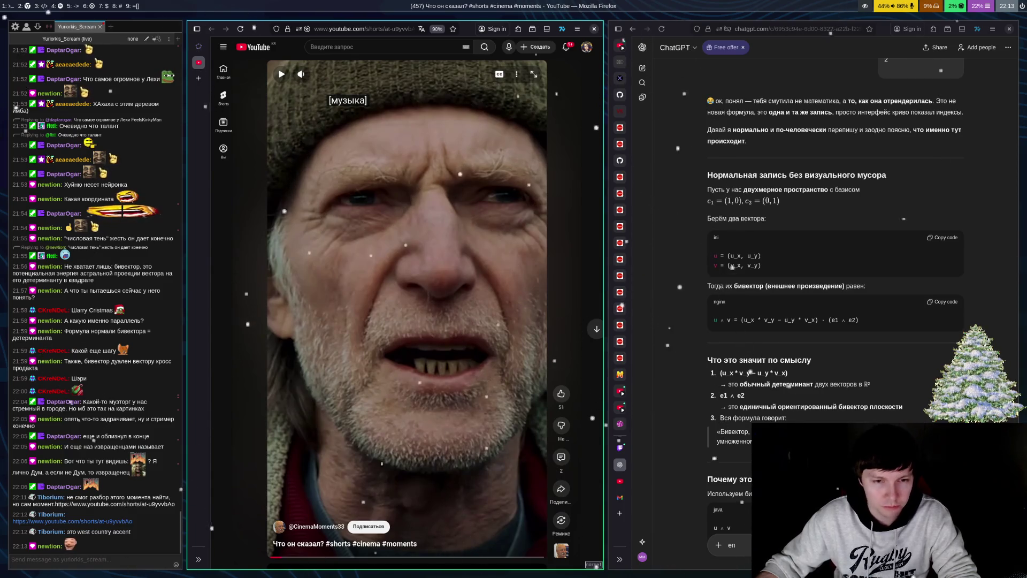
key("ctrl+w")
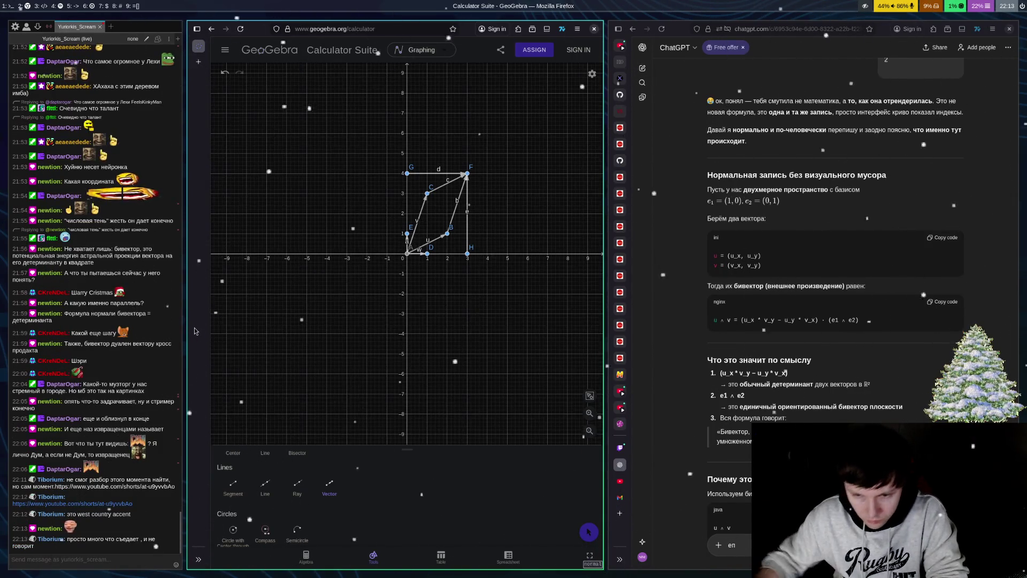
Step: Pan the construction left in the graph view and cancel a stray unfinished vector
left_click_drag(469, 305, 524, 325)
scroll(523, 326, "up", 2)
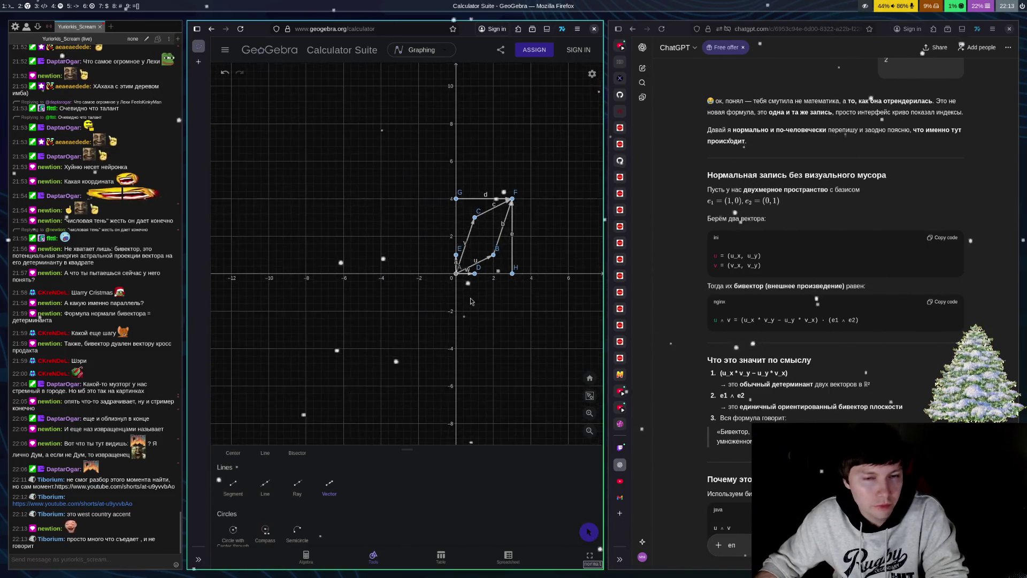
left_click(493, 298)
key("Escape")
scroll(239, 510, "down", 5)
scroll(239, 510, "up", 5)
mouse_move(556, 291)
left_mouse_down()
mouse_move(472, 289)
mouse_move(413, 332)
left_mouse_up()
Step: Pick the Vector tool from the Lines tools, then switch focus to the ChatGPT window
scroll(355, 500, "down", 3)
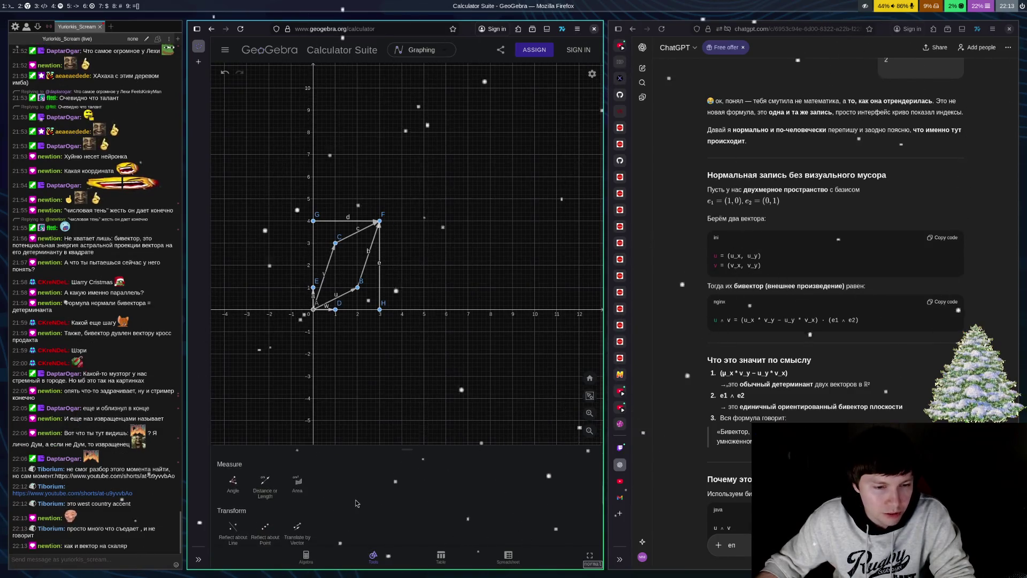
scroll(345, 508, "down", 1)
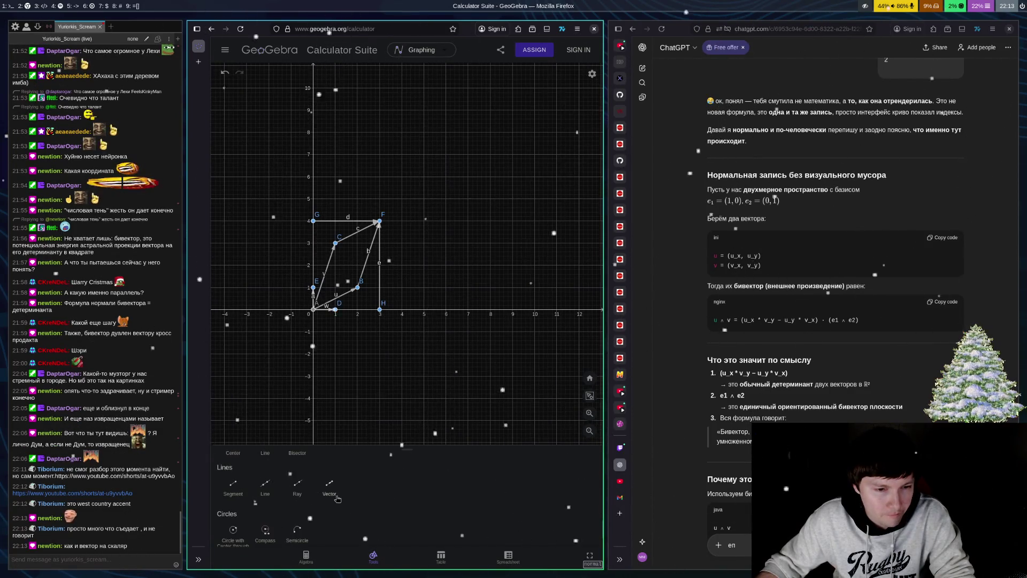
left_click(330, 488)
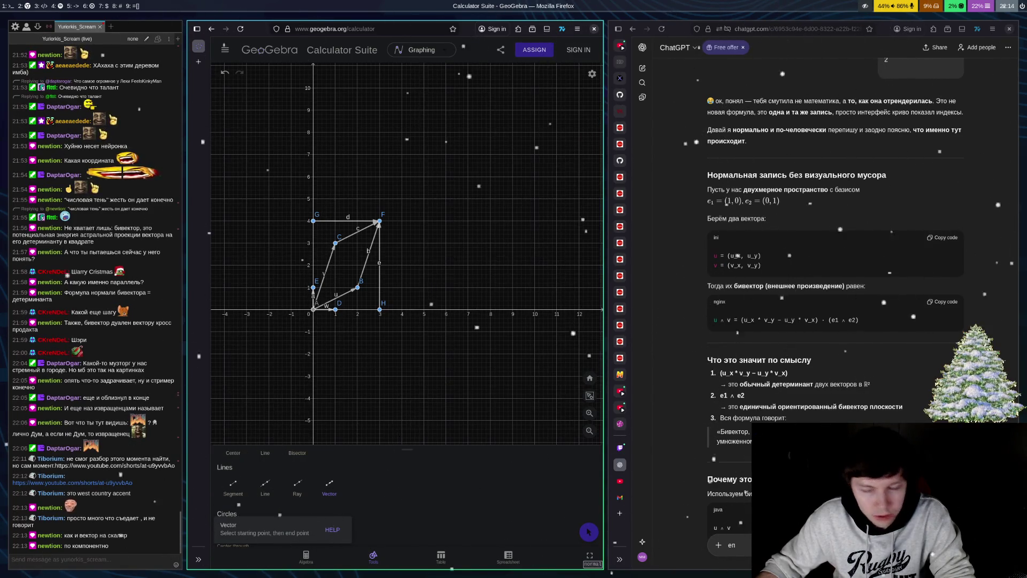
left_click(733, 544)
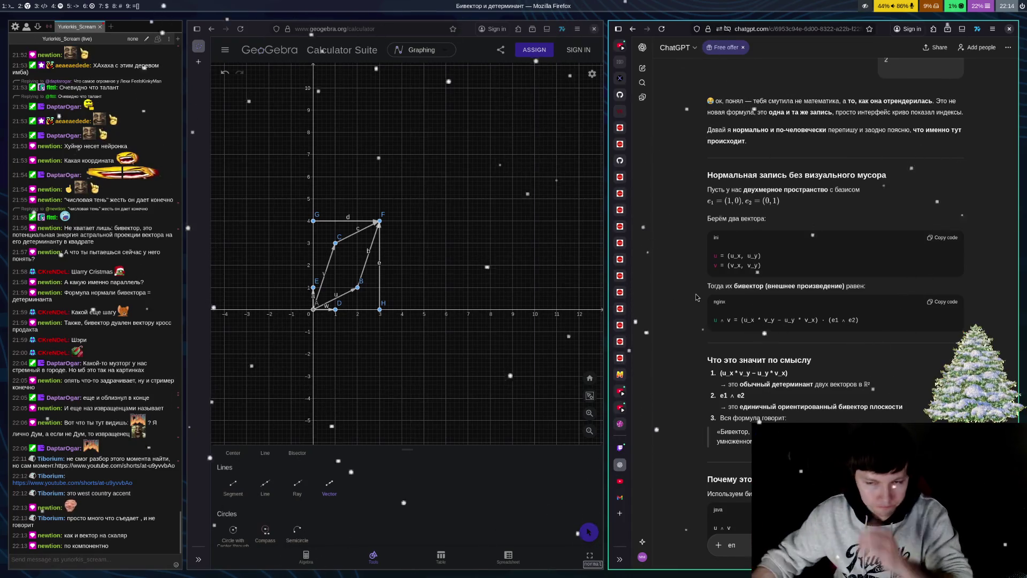
scroll(930, 400, "down", 3)
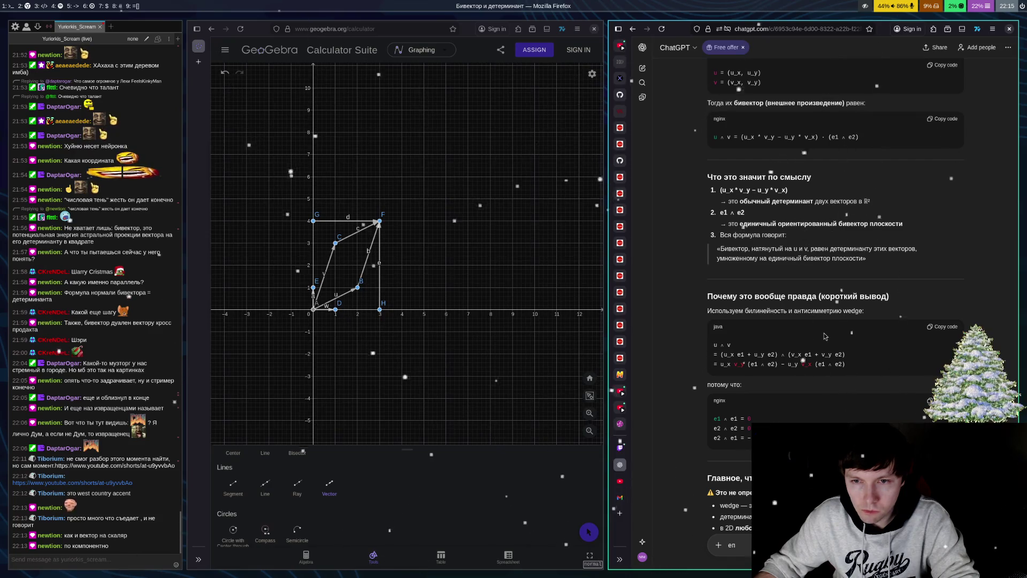
scroll(829, 314, "down", 3)
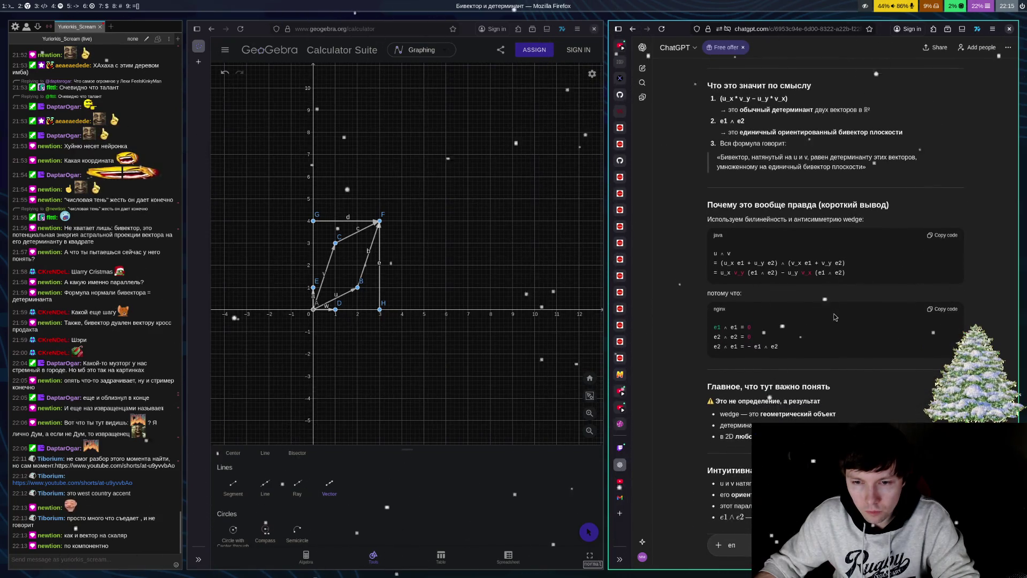
scroll(834, 317, "down", 3)
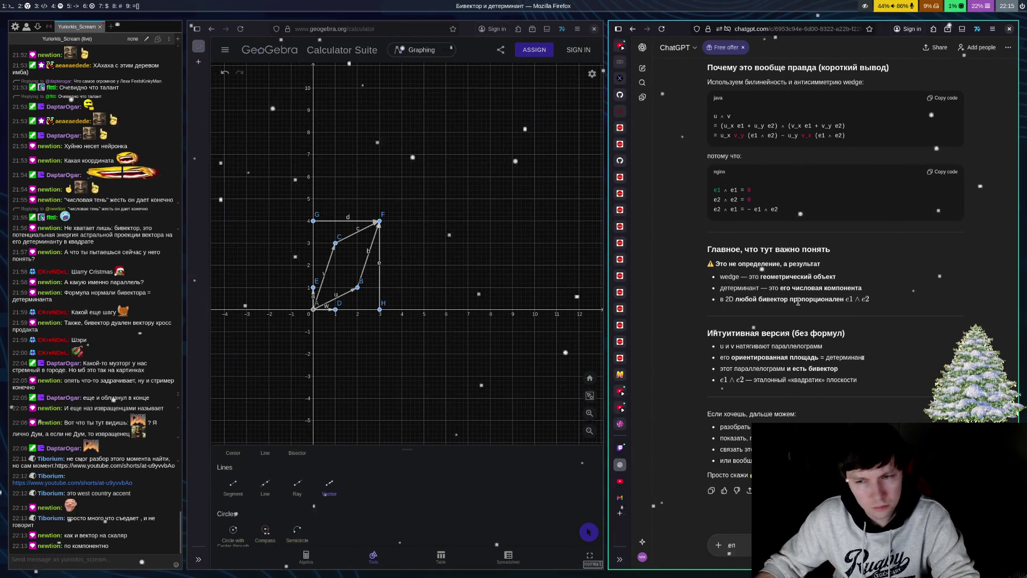
scroll(798, 302, "down", 1)
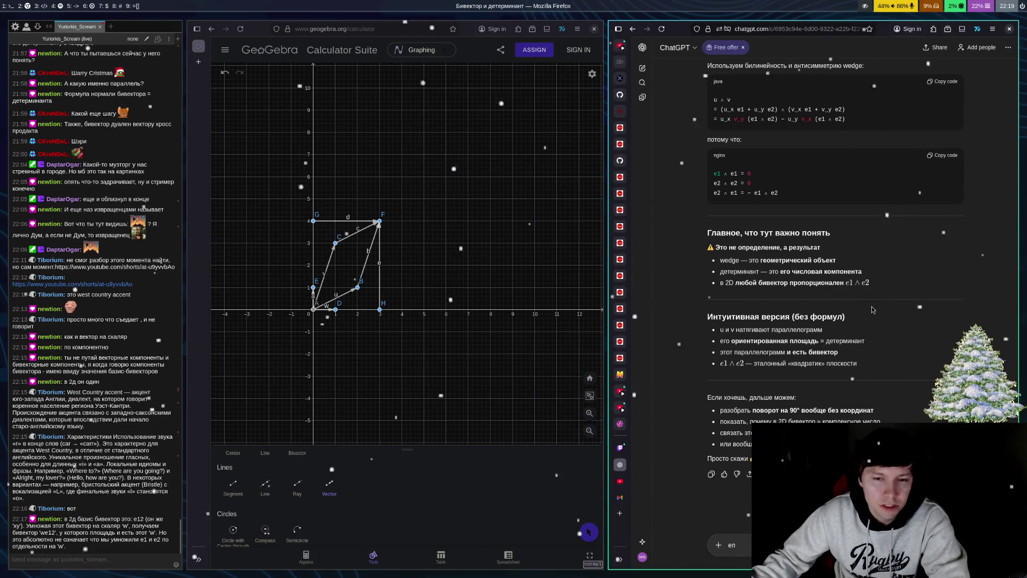
Step: Scroll the ChatGPT reply up to the 'Нормальная запись без визуального мусора' section
scroll(875, 279, "up", 3)
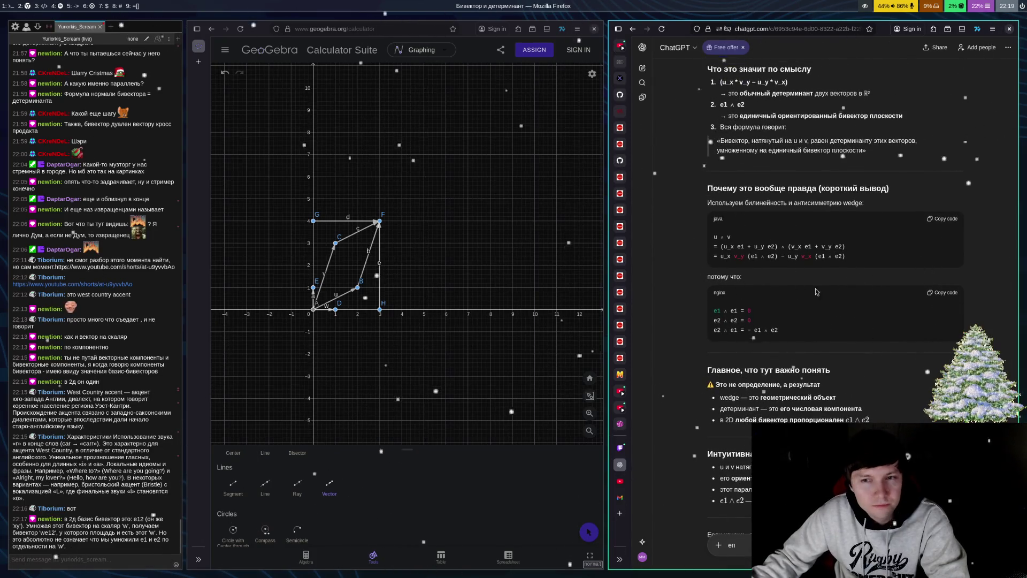
scroll(896, 286, "up", 2)
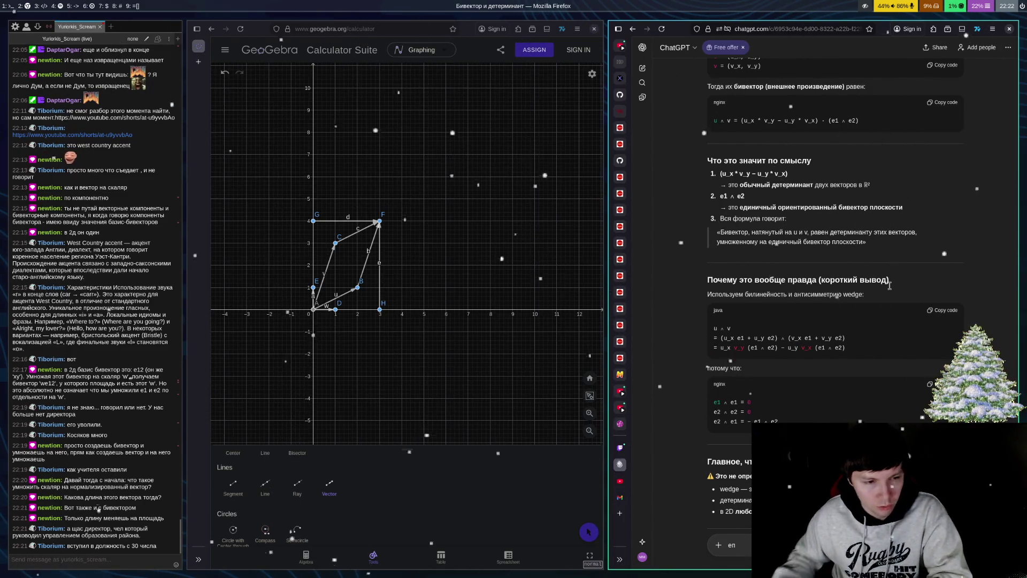
scroll(930, 203, "up", 3)
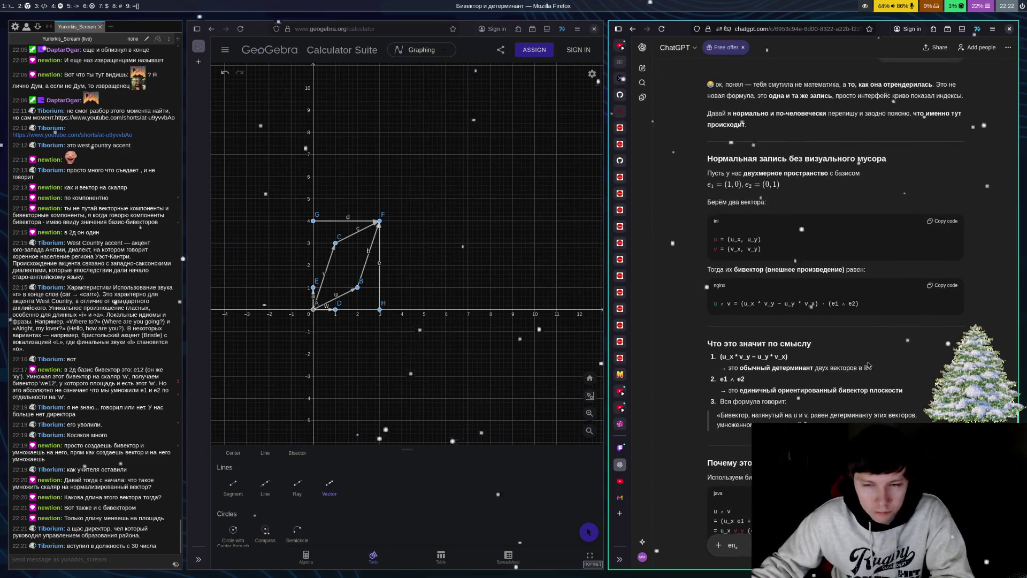